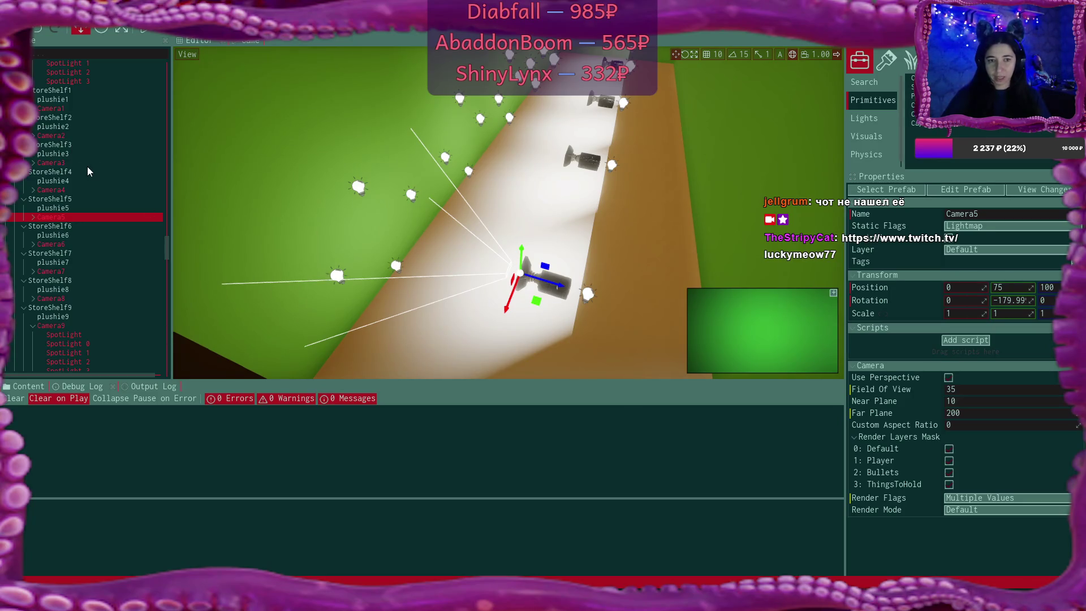
# Scroll the Scene tree to StoreShelf0, then select its box and box0 to view the Transform
pyautogui.moveTo(165, 245); pyautogui.dragTo(167, 304)
pyautogui.click(98, 153)
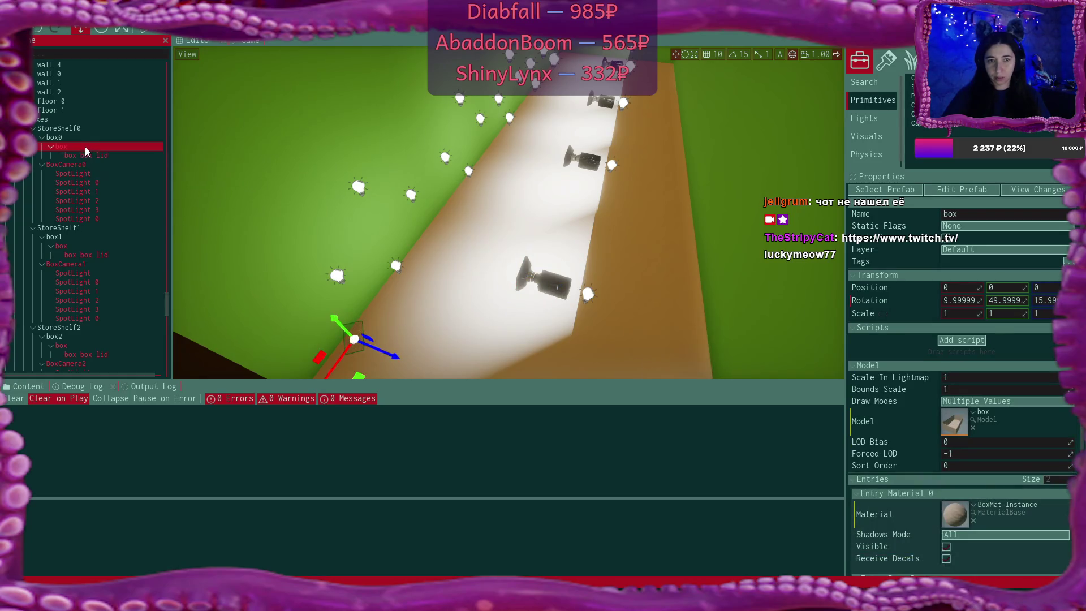
pyautogui.click(81, 137)
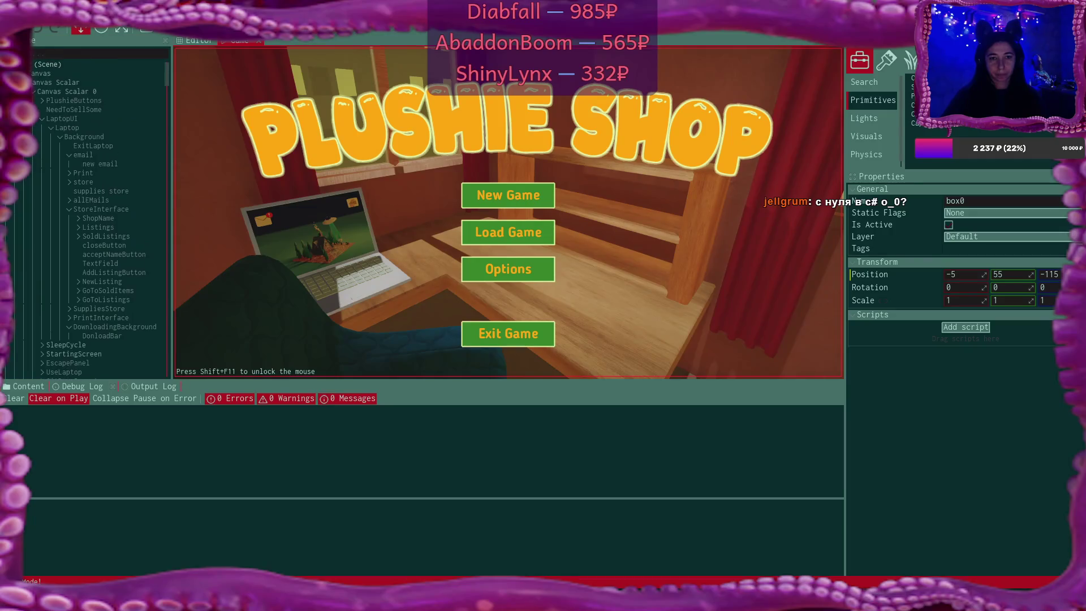
# Start a New Game in save slot Game 1, confirming the overwrite
pyautogui.click(151, 387)
pyautogui.click(82, 387)
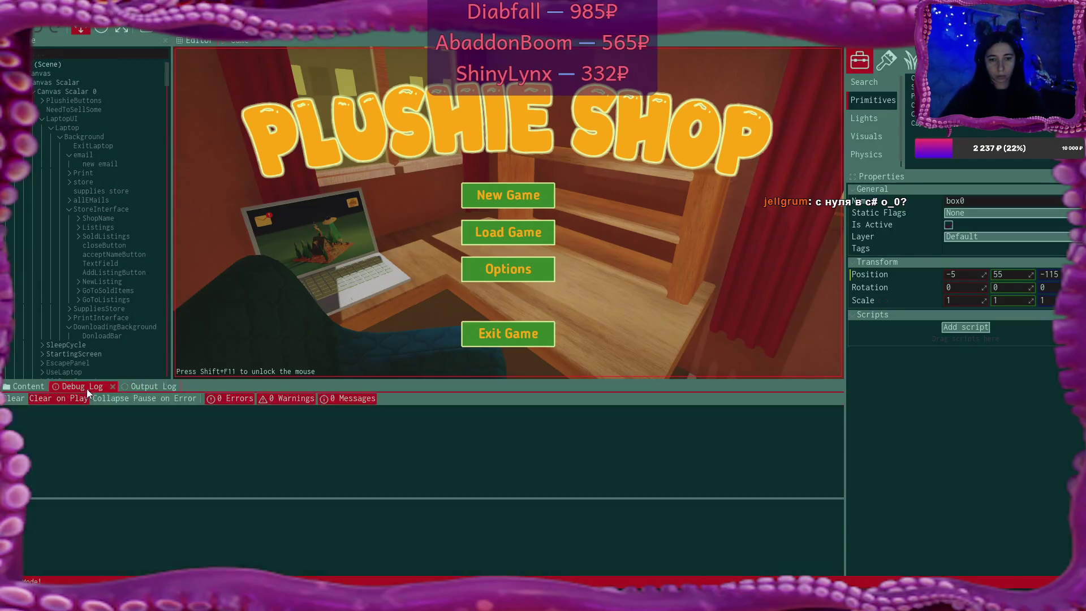
pyautogui.click(493, 201)
pyautogui.click(502, 196)
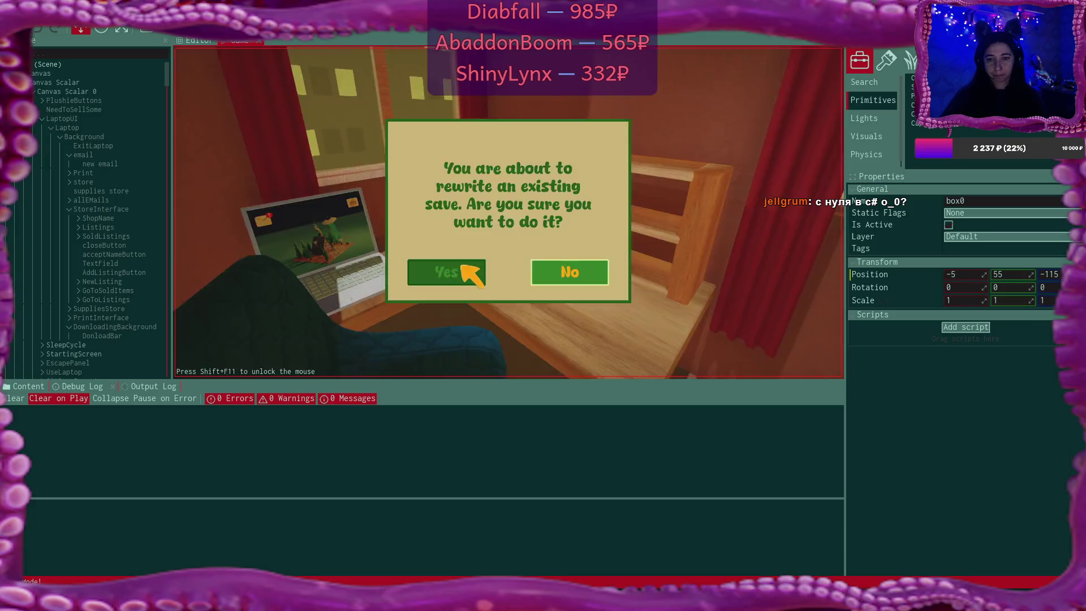
pyautogui.click(473, 269)
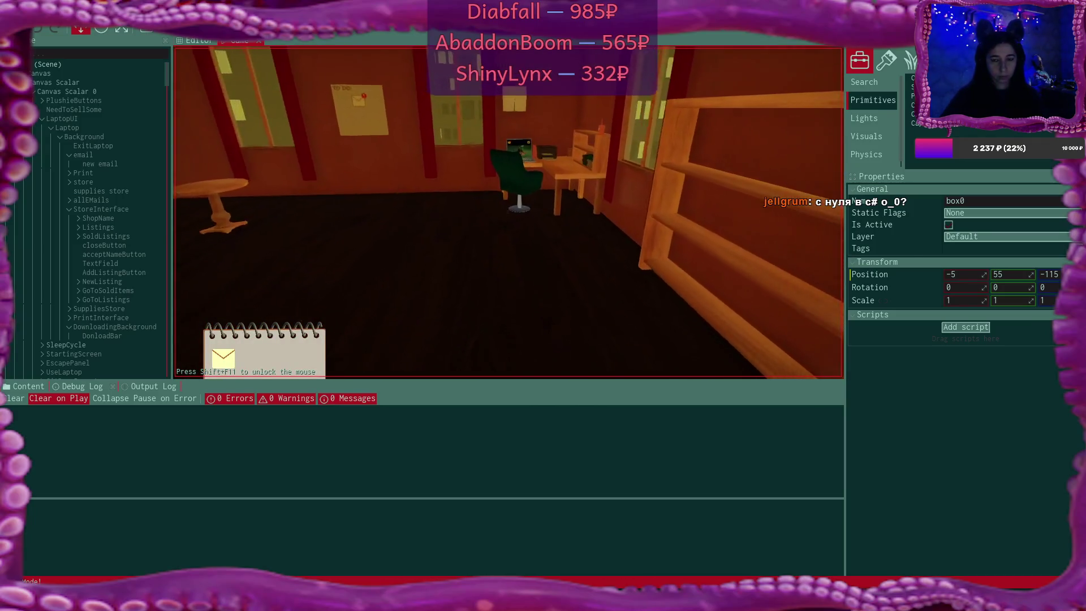
# Walk to the laptop, open the welcome email in Bmail and download its attachment
pyautogui.press('w')
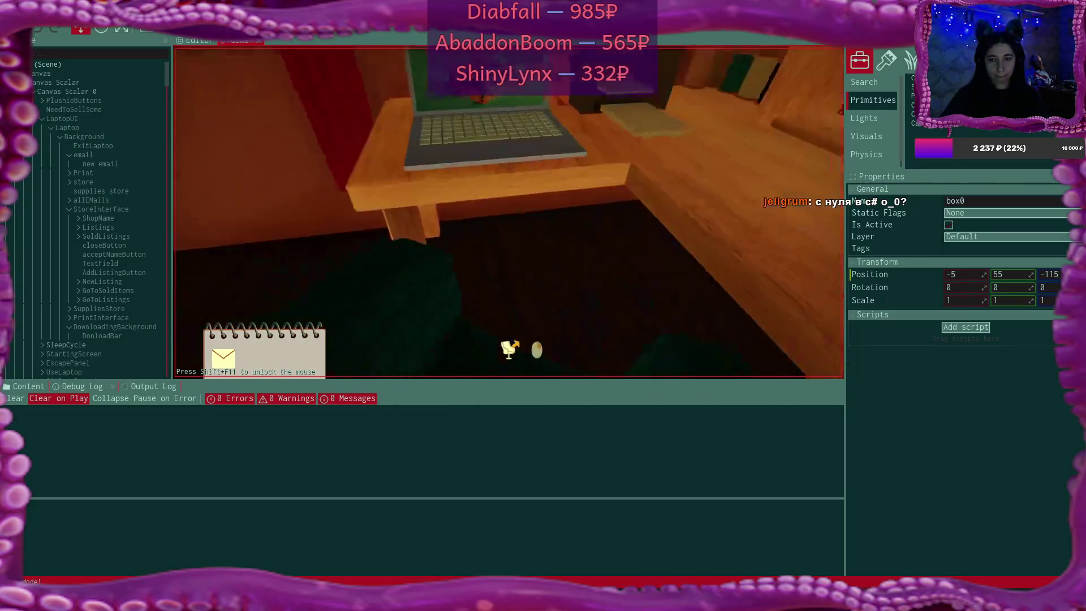
pyautogui.click(517, 223)
pyautogui.click(277, 97)
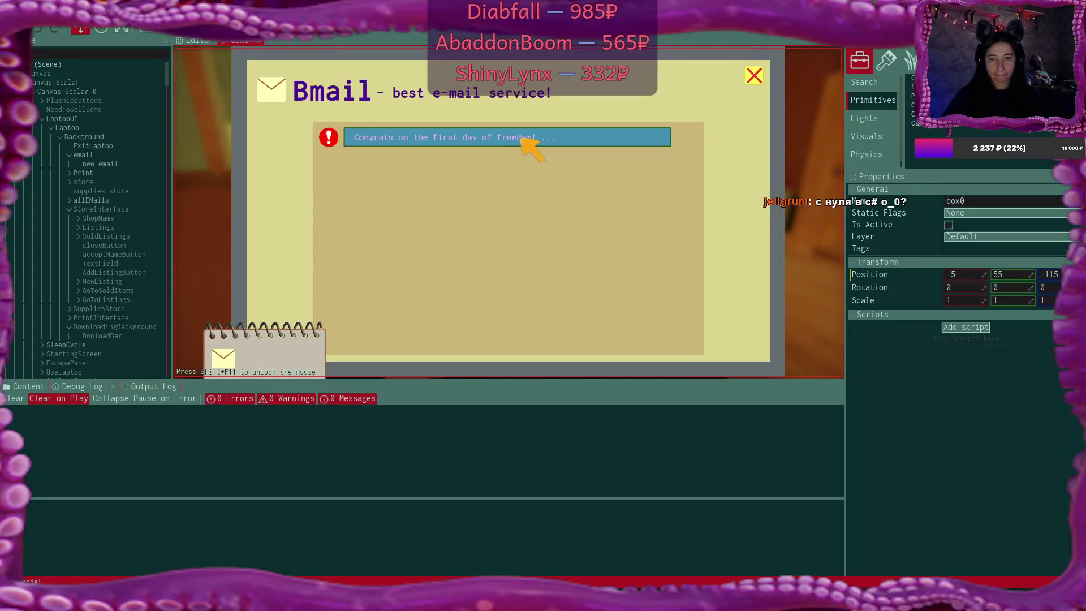
pyautogui.click(528, 141)
pyautogui.click(727, 332)
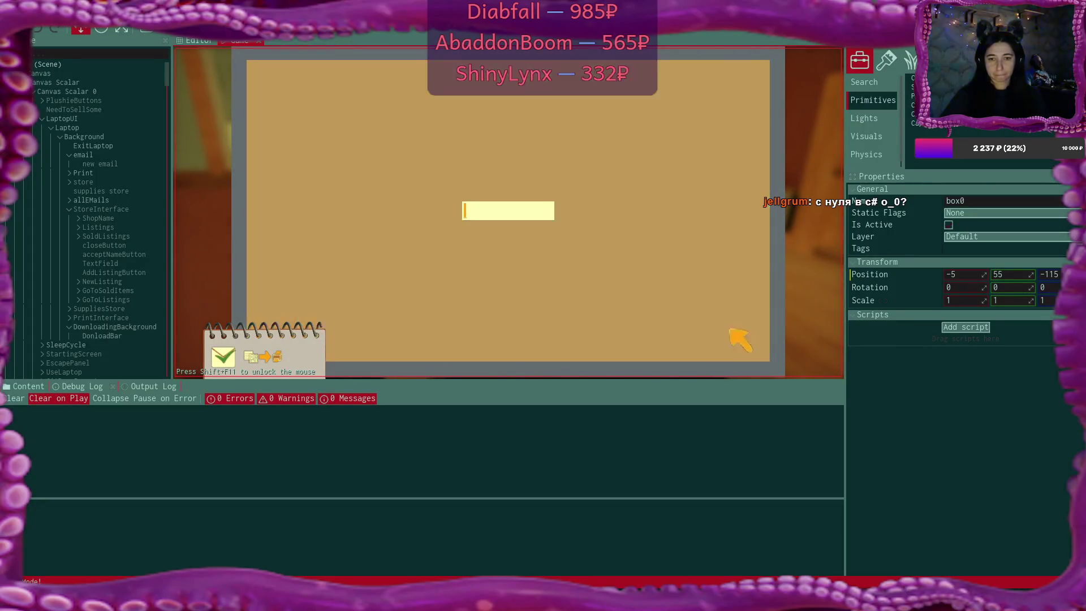
pyautogui.click(760, 88)
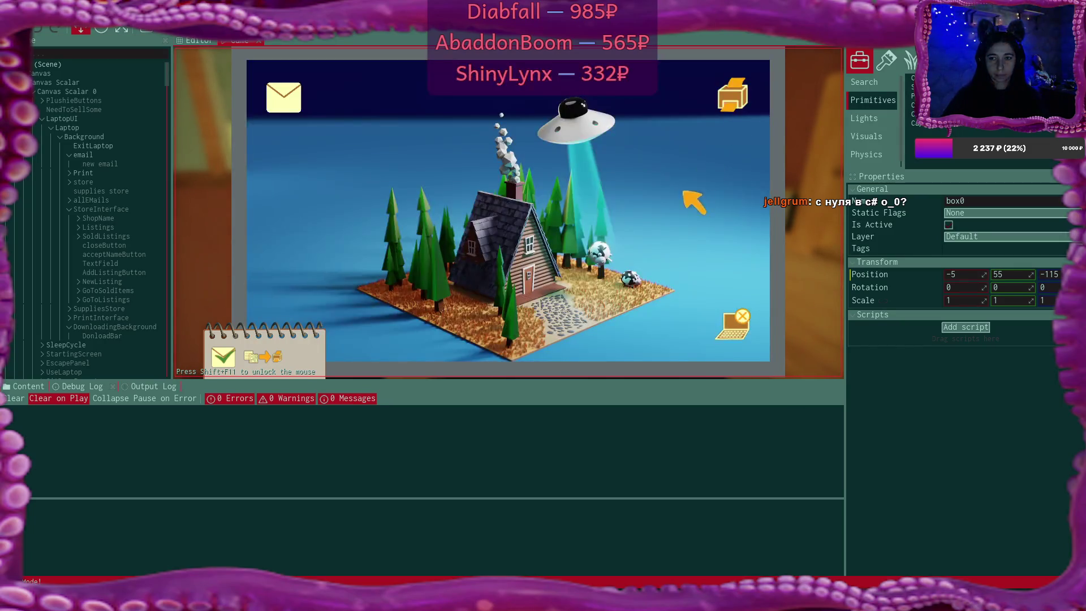
# Buy the plush supplies in the laptop's online store and leave the laptop
pyautogui.click(748, 91)
pyautogui.click(369, 195)
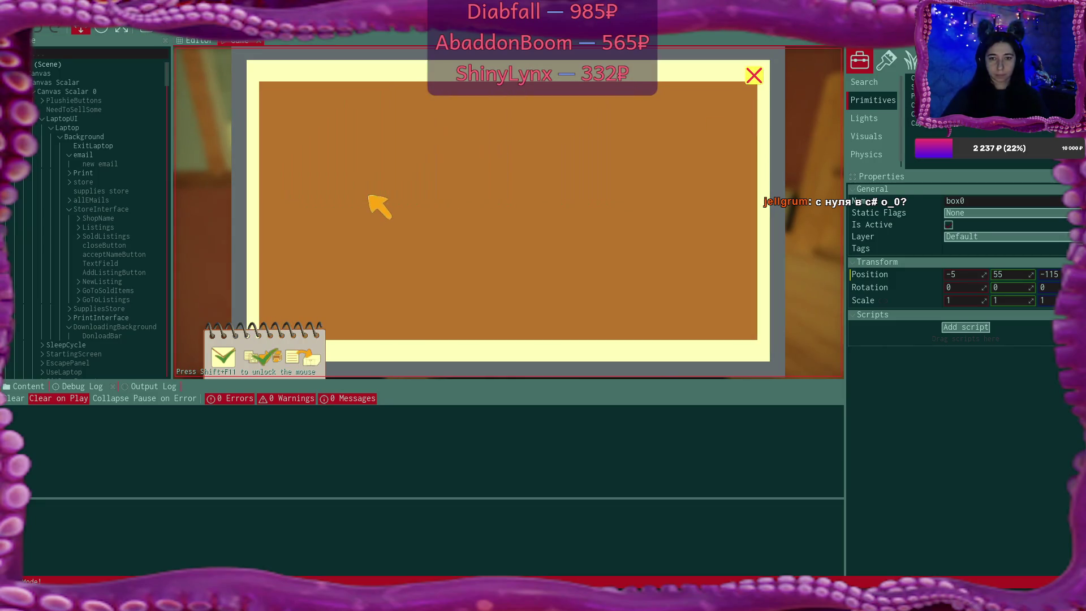
pyautogui.click(754, 75)
pyautogui.click(729, 330)
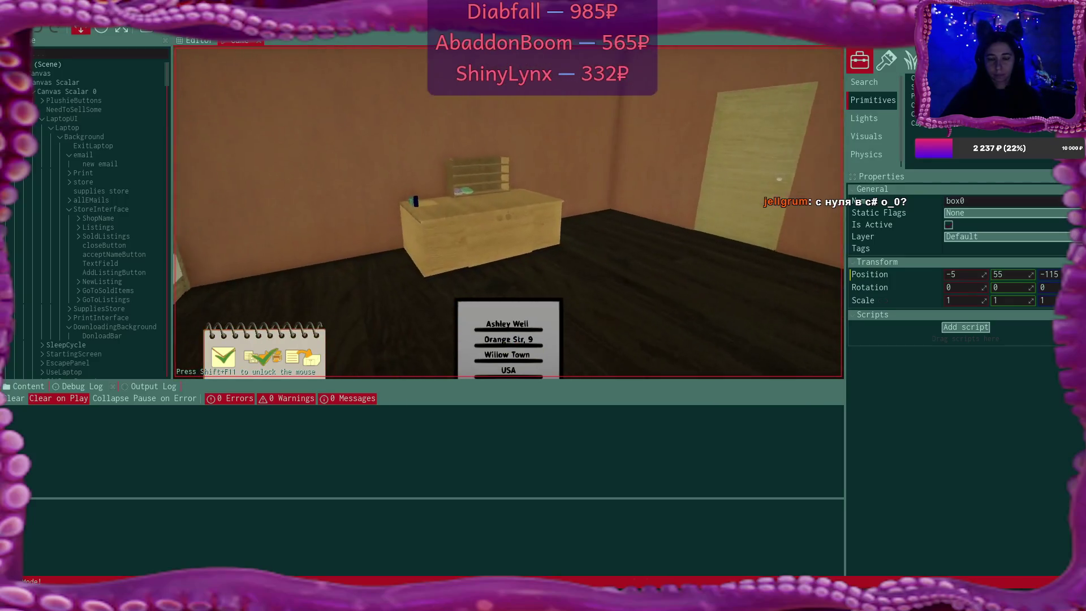
# Place the shipping label on the desk and set an empty shipping box beside it
pyautogui.press('w')
pyautogui.press('e')
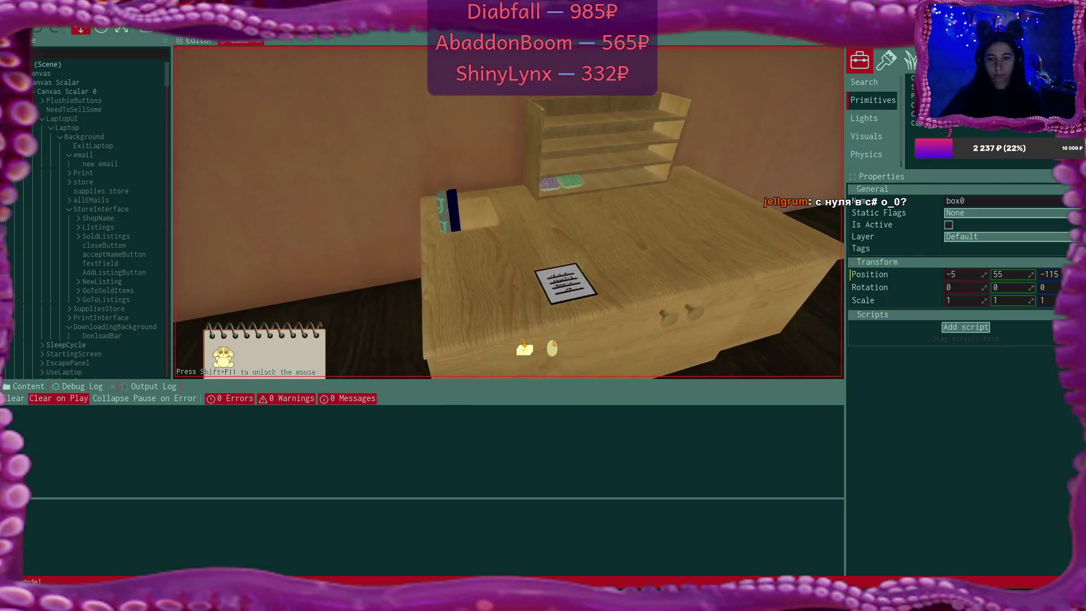
pyautogui.press('s')
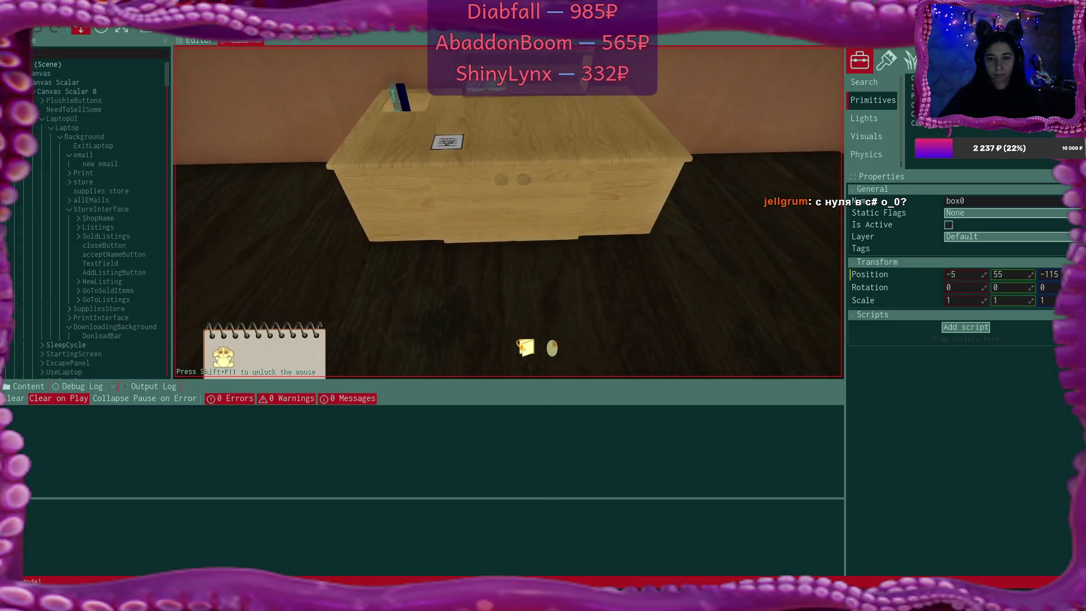
pyautogui.press('s')
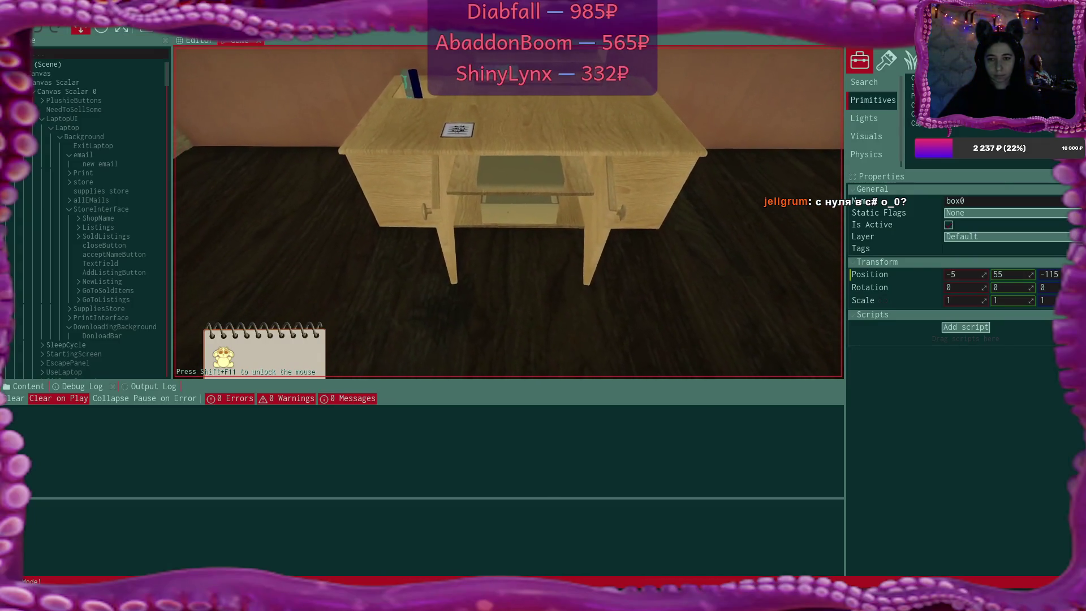
pyautogui.press('w')
pyautogui.press('e')
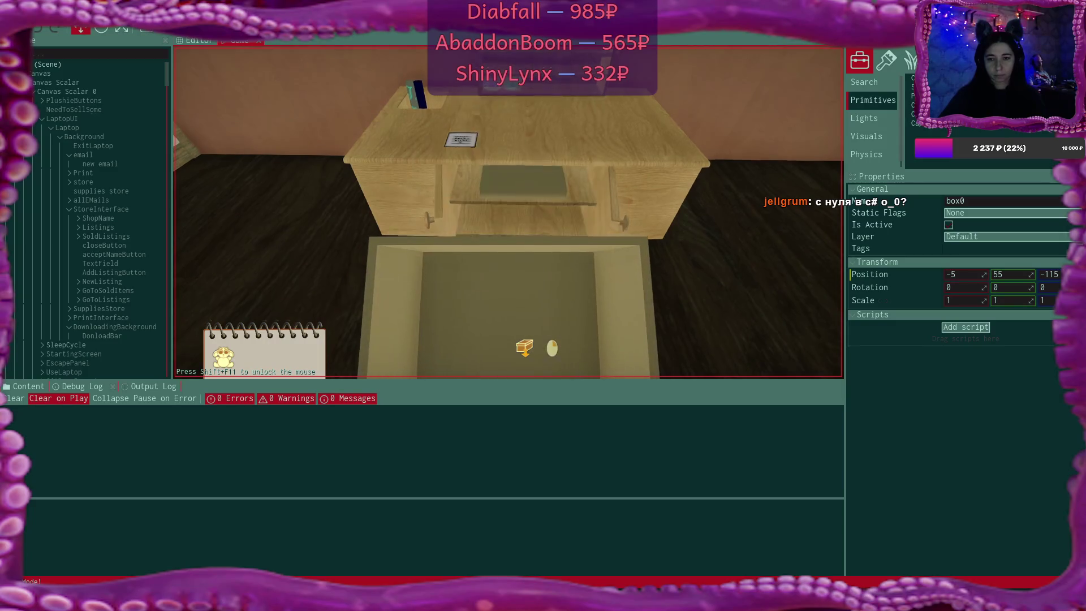
pyautogui.click(507, 212)
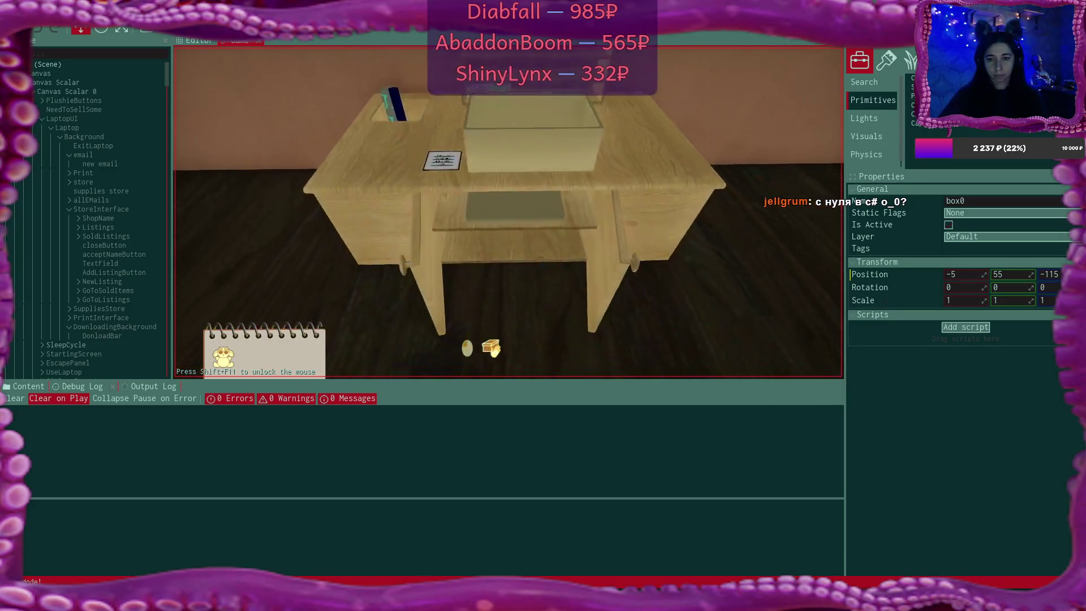
# Bring the grey lid and the white plush over to the desk
pyautogui.press('e')
pyautogui.press('w')
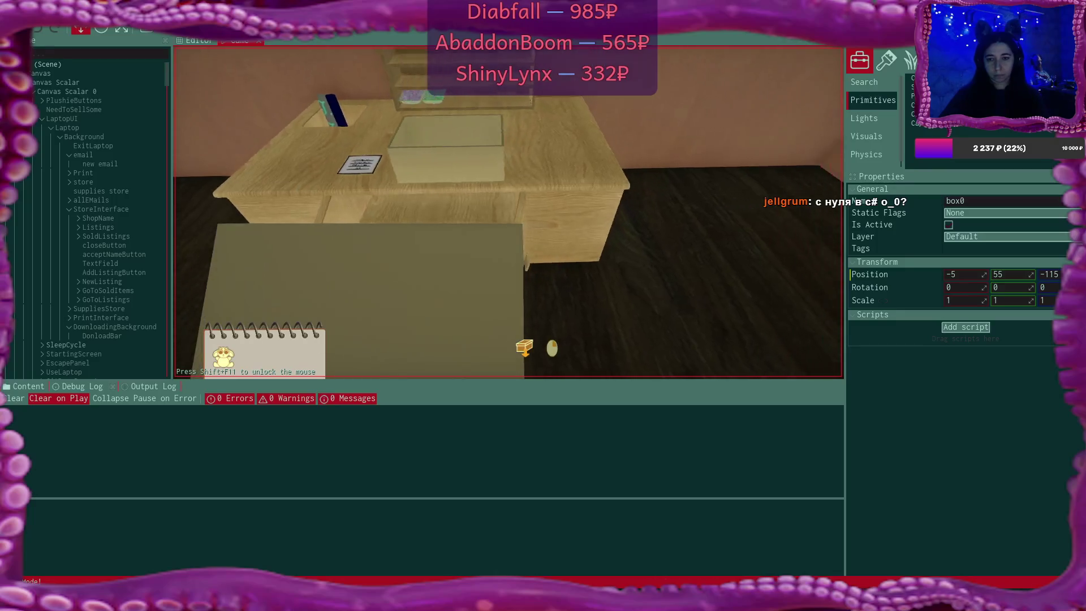
pyautogui.click(507, 212)
pyautogui.press('s')
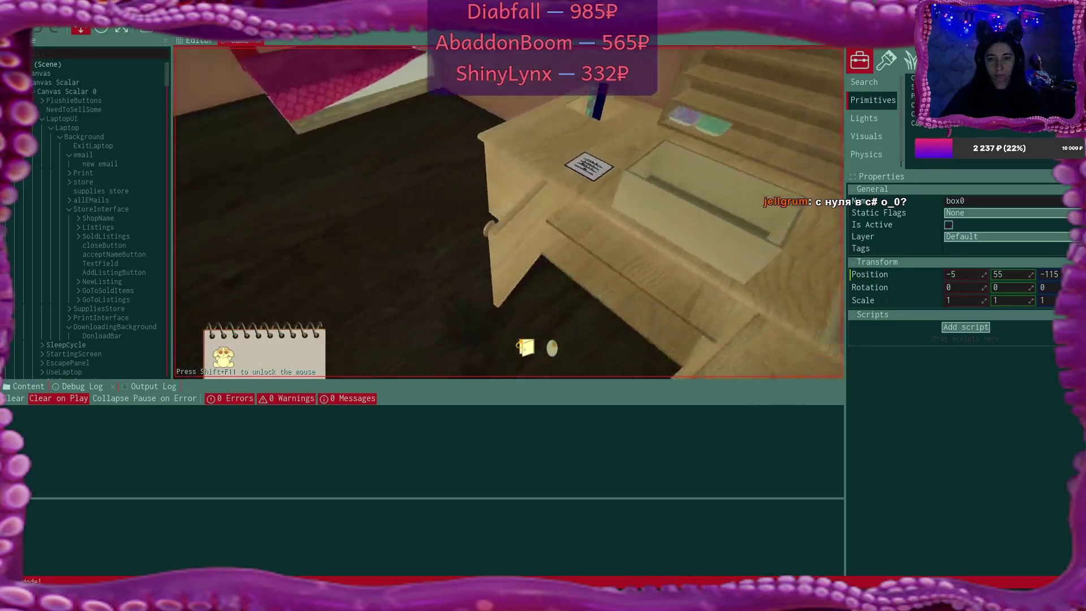
pyautogui.press('w')
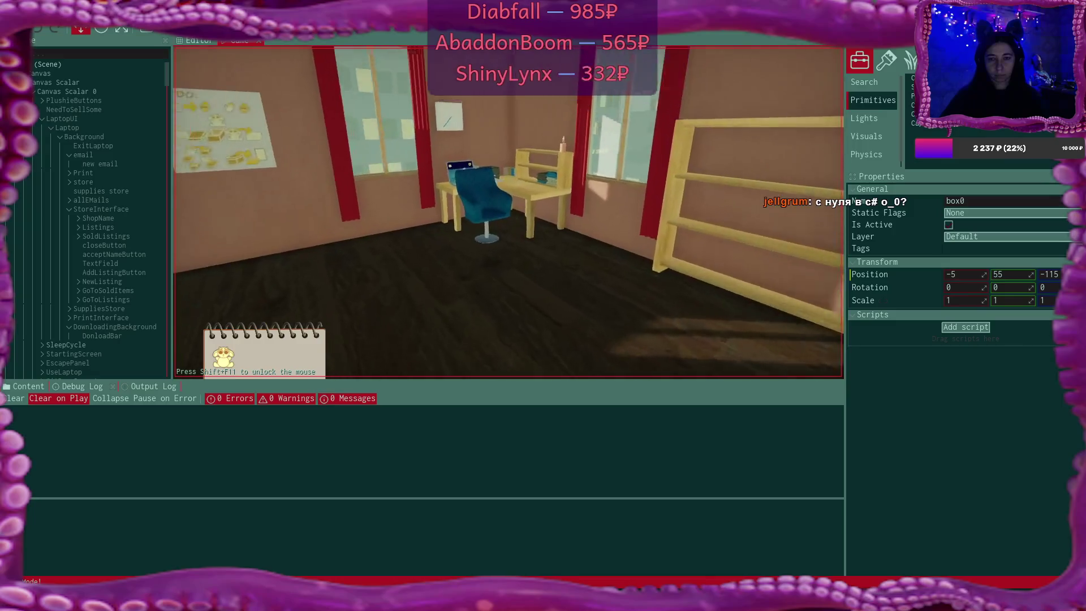
pyautogui.click(508, 212)
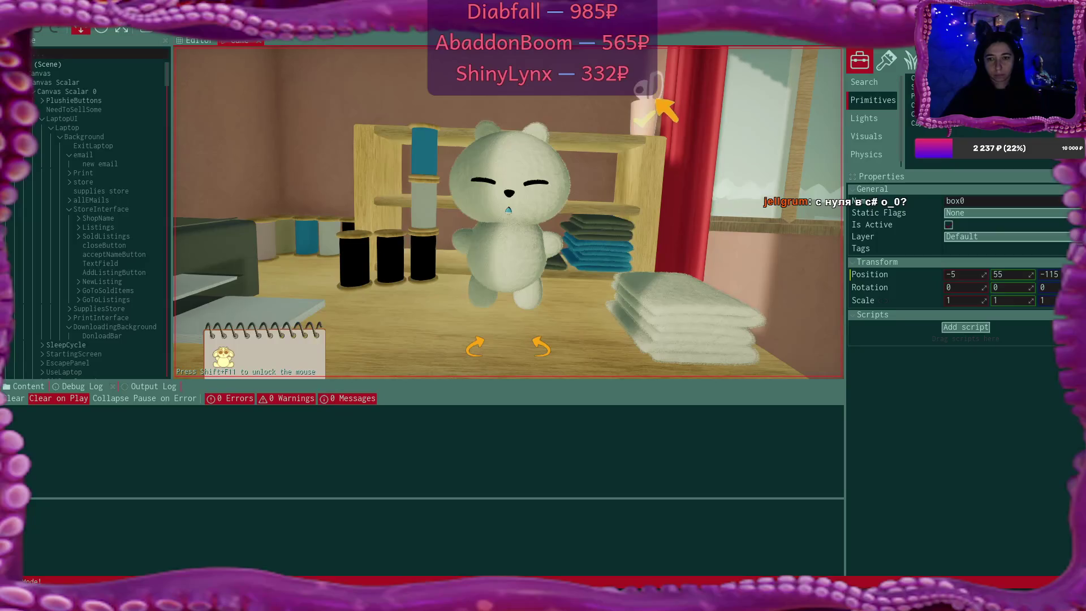
pyautogui.click(508, 212)
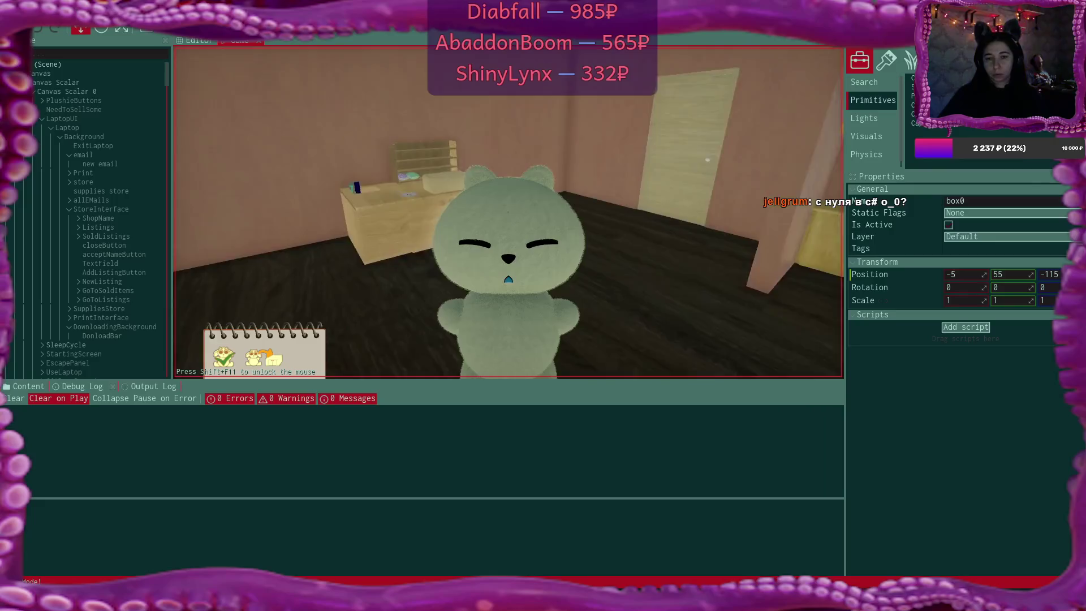
pyautogui.click(508, 214)
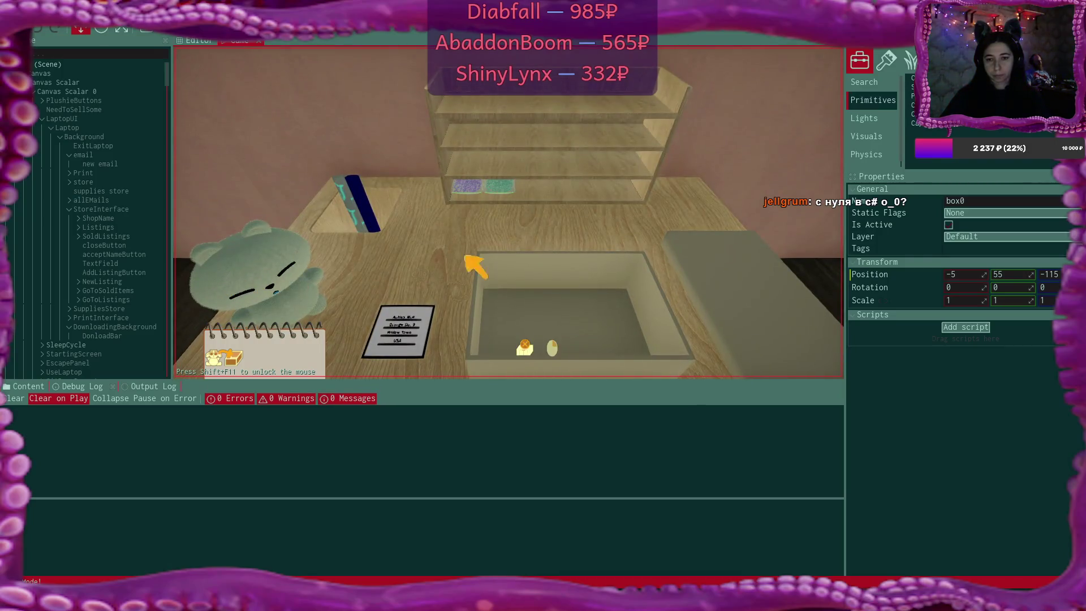
# Put the white plush in the box, close and label it, and set it in the corner
pyautogui.click(281, 274)
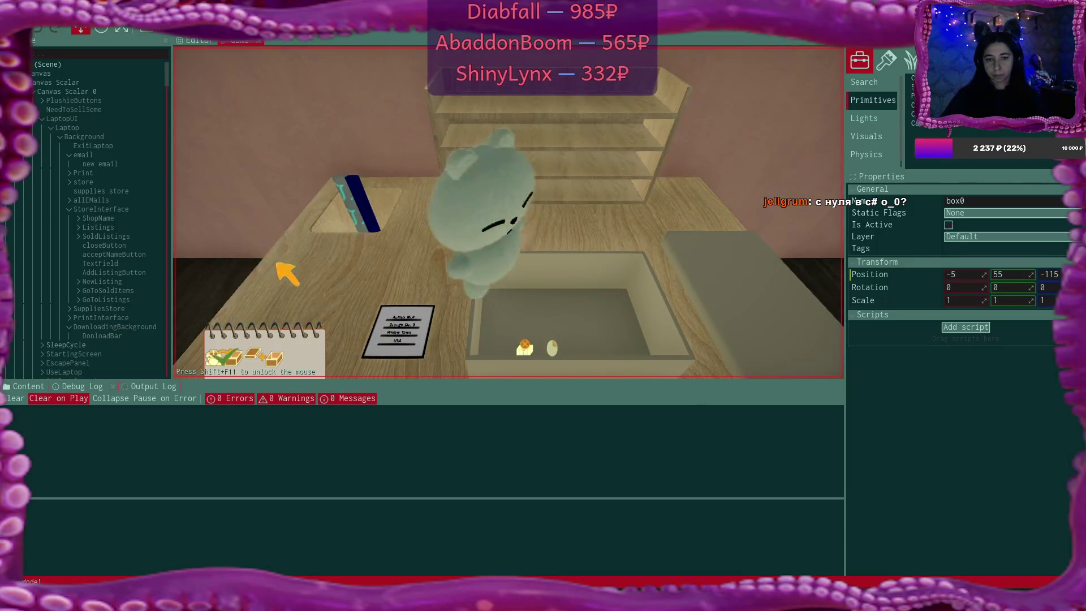
pyautogui.click(783, 291)
pyautogui.moveTo(395, 333); pyautogui.dragTo(577, 311)
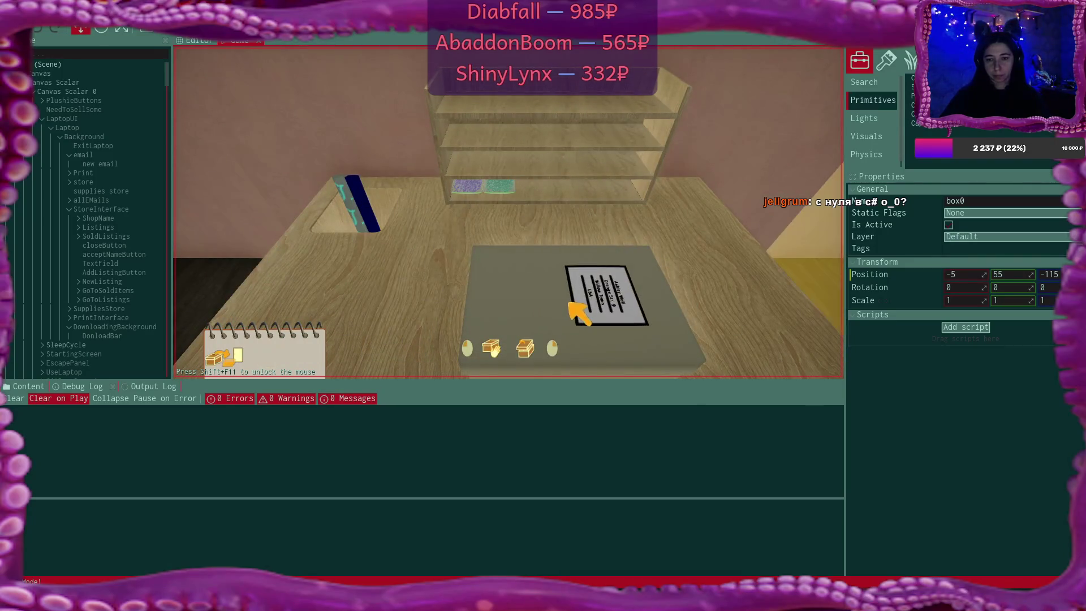
pyautogui.click(544, 309)
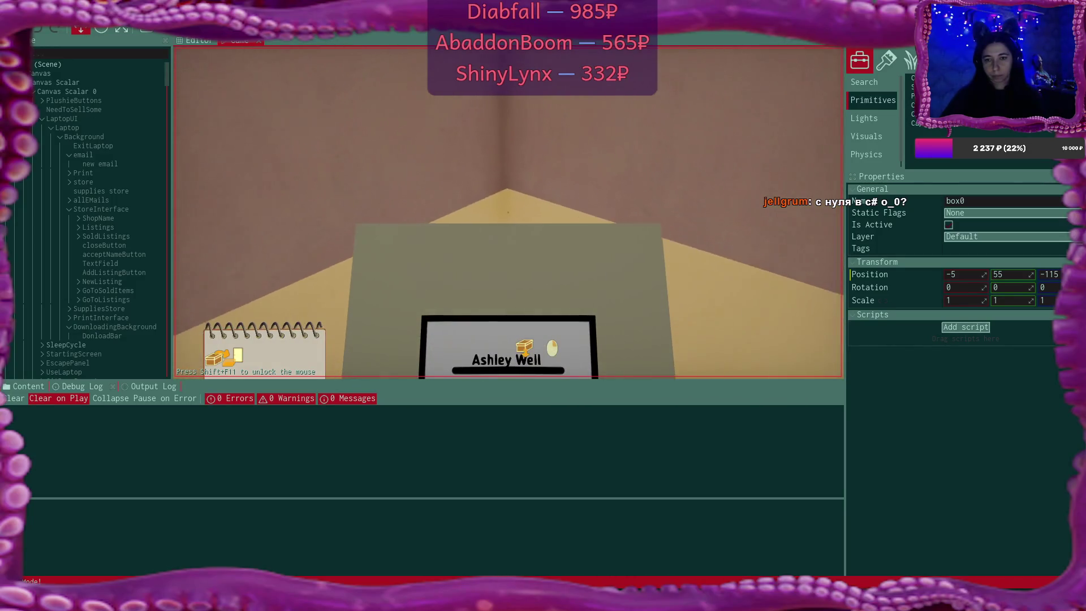
pyautogui.click(508, 212)
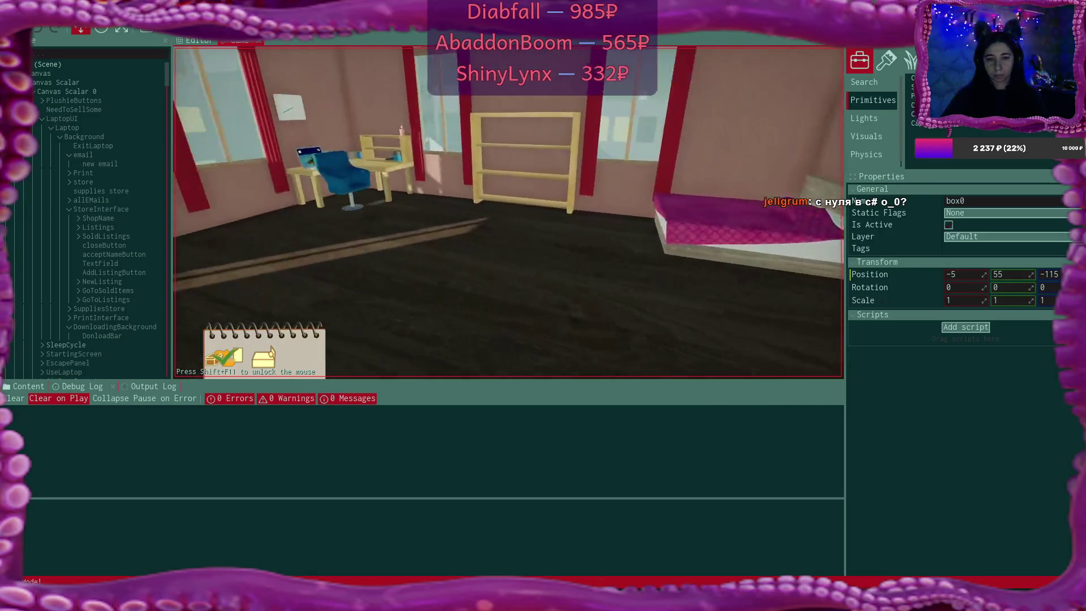
# Check the laptop screen, then walk to the bed and use it to sleep
pyautogui.press('w')
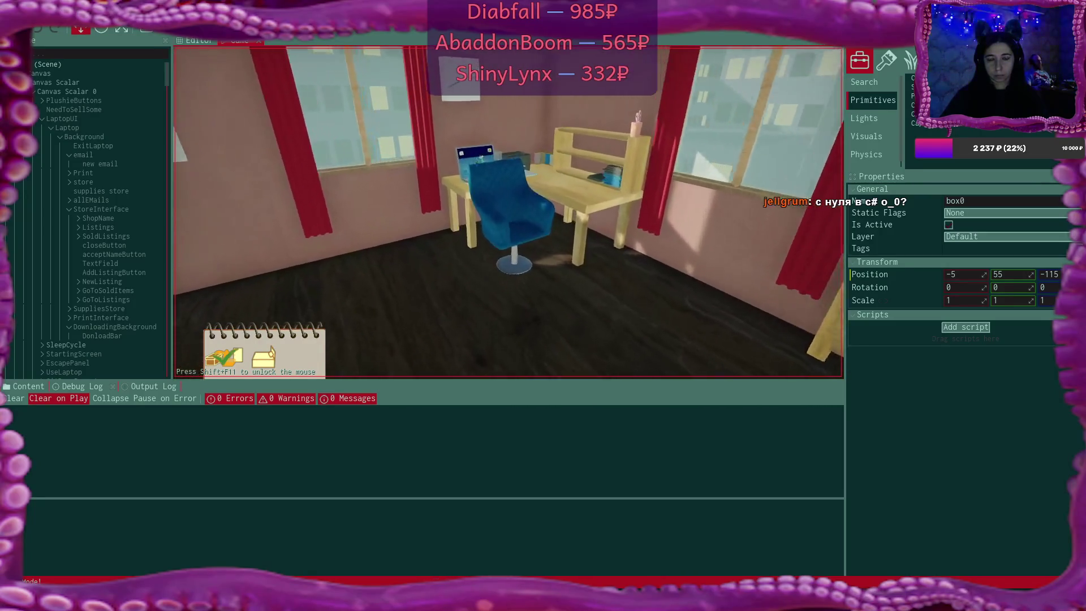
pyautogui.click(507, 212)
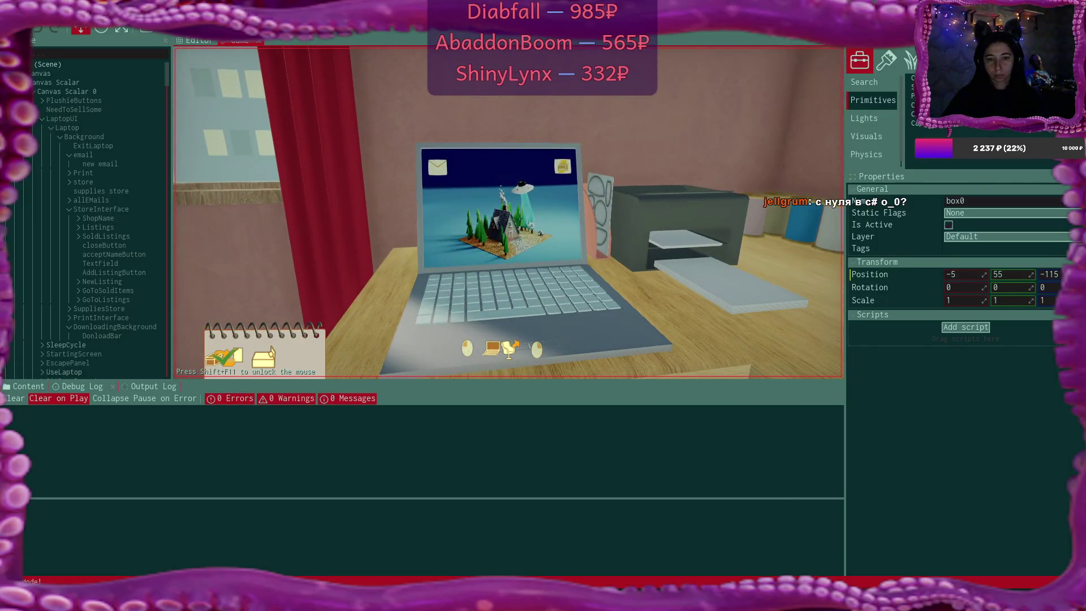
pyautogui.rightClick(508, 212)
pyautogui.press('w')
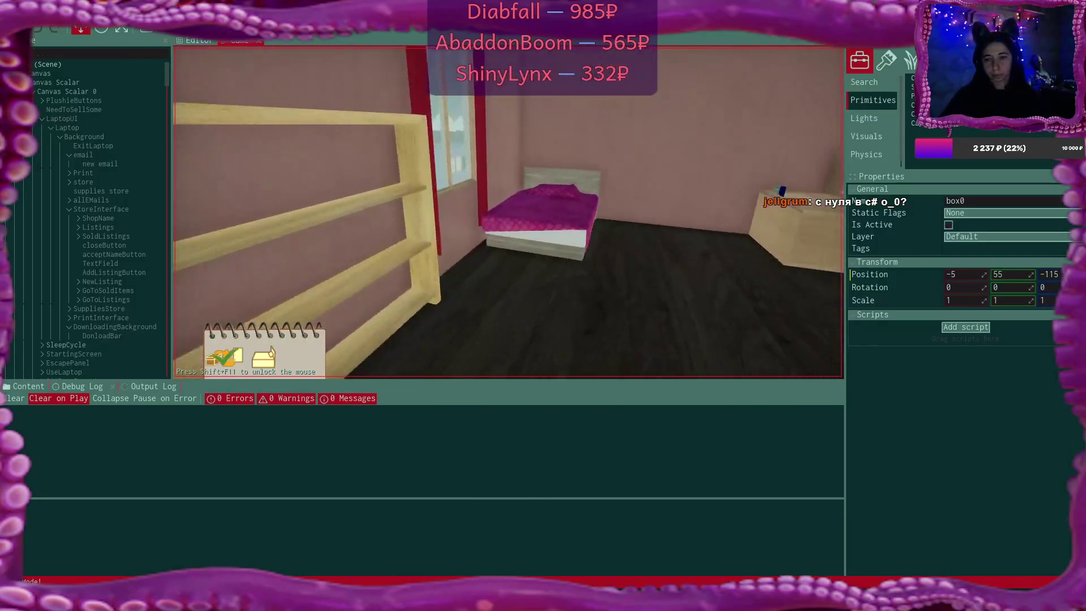
pyautogui.click(508, 212)
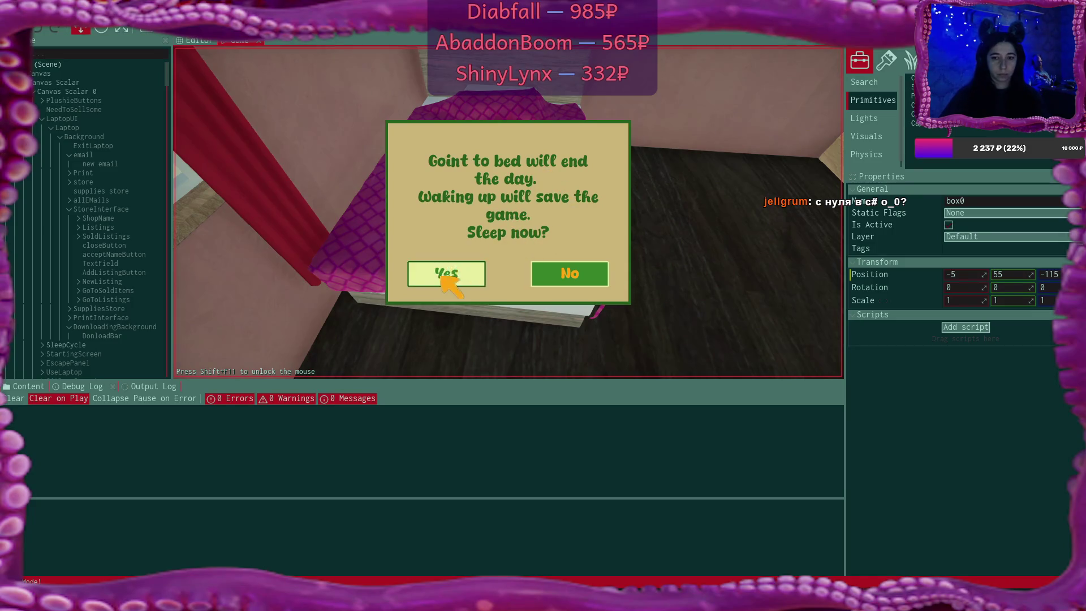
# Confirm sleeping, press Wake Up next day, and walk to sit at the laptop chair
pyautogui.click(444, 274)
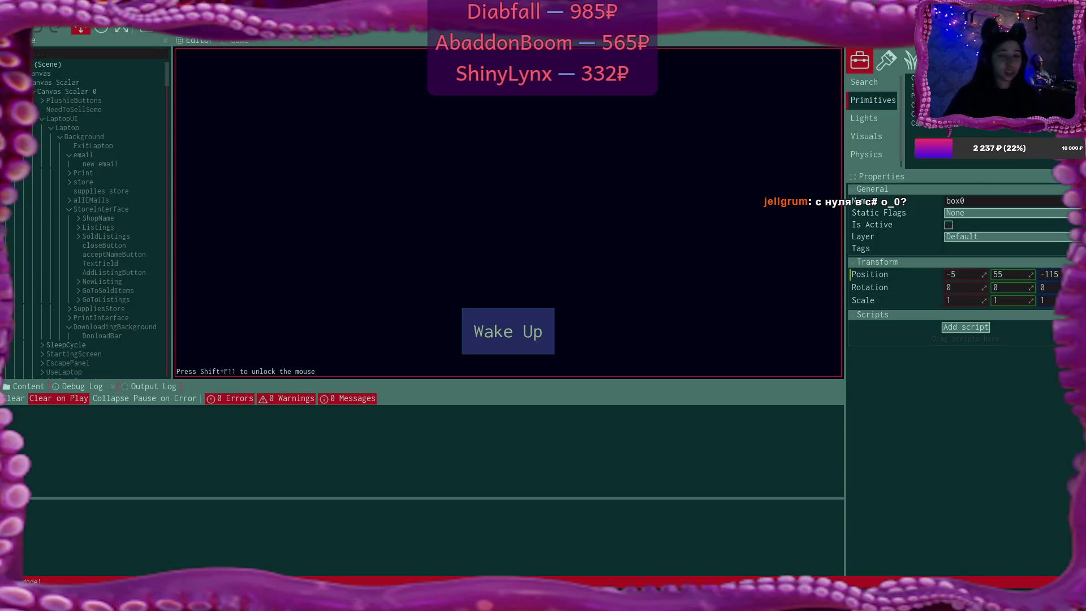
pyautogui.click(537, 341)
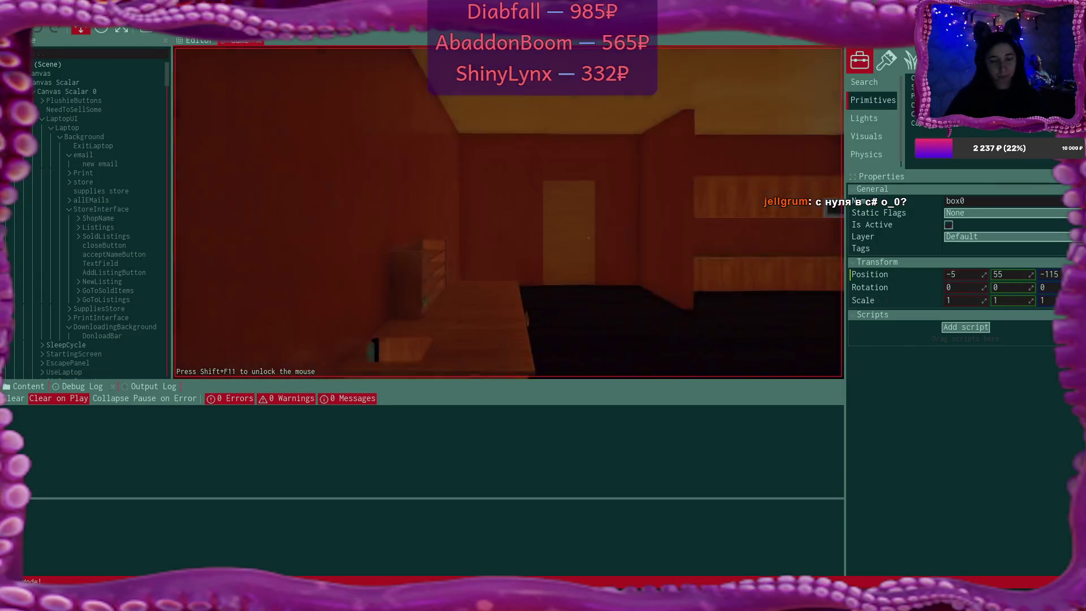
pyautogui.press('w')
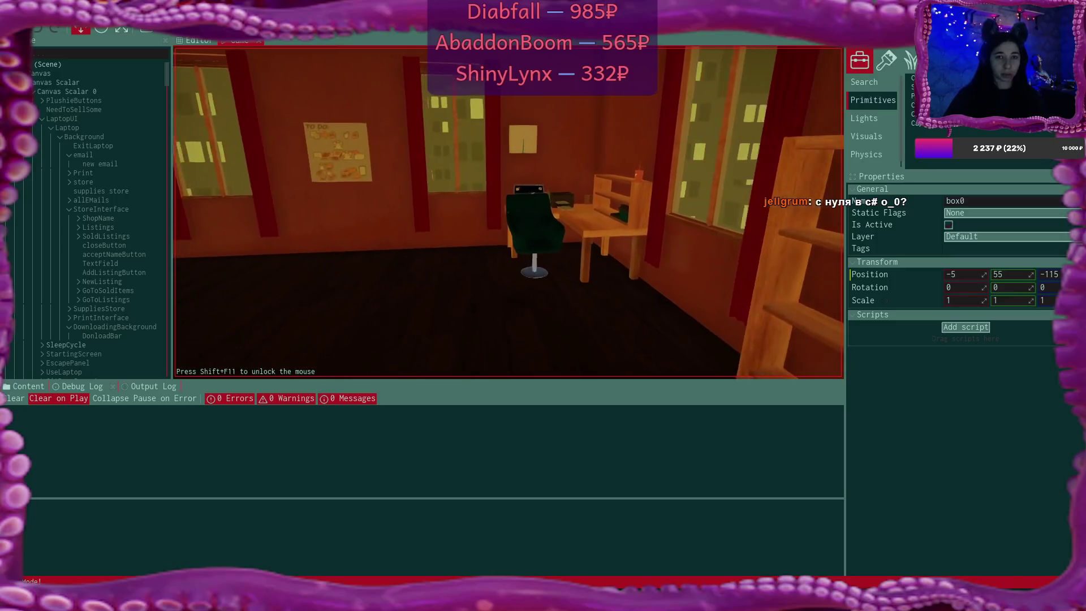
pyautogui.press('w')
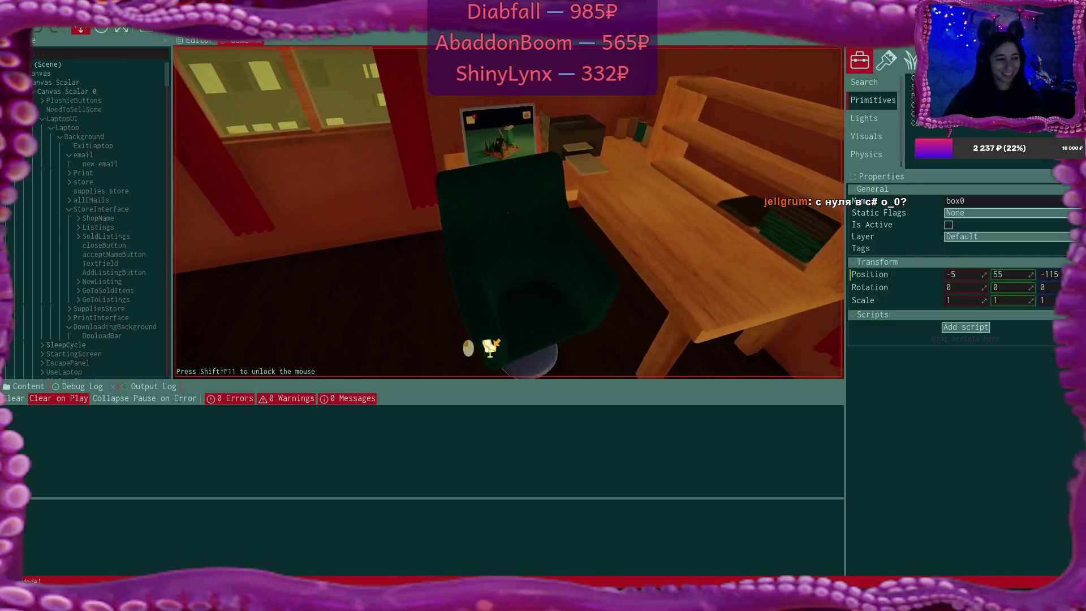
pyautogui.press('s')
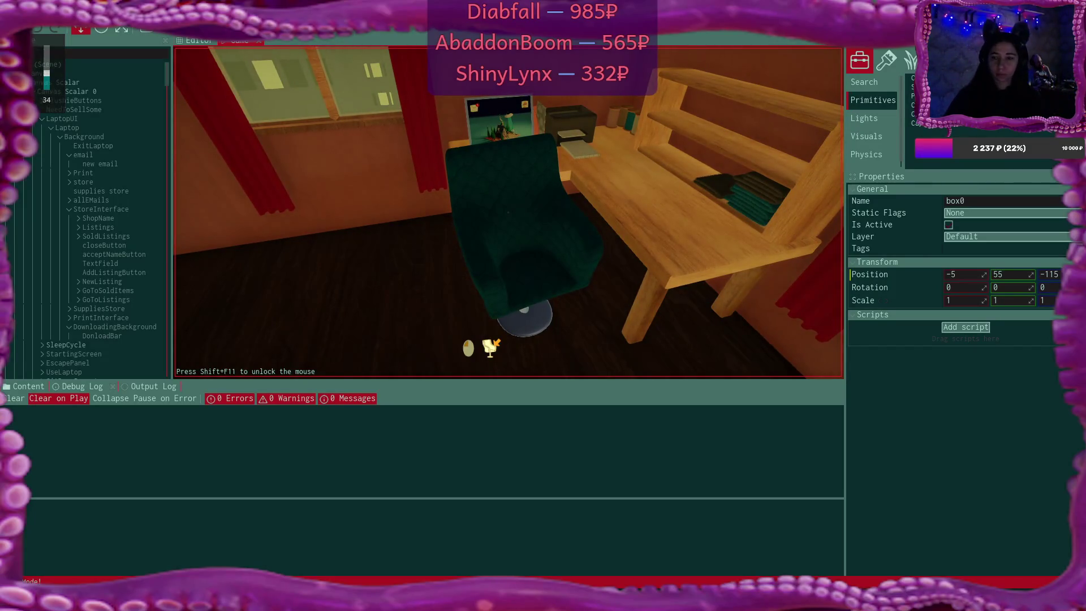
pyautogui.click(509, 213)
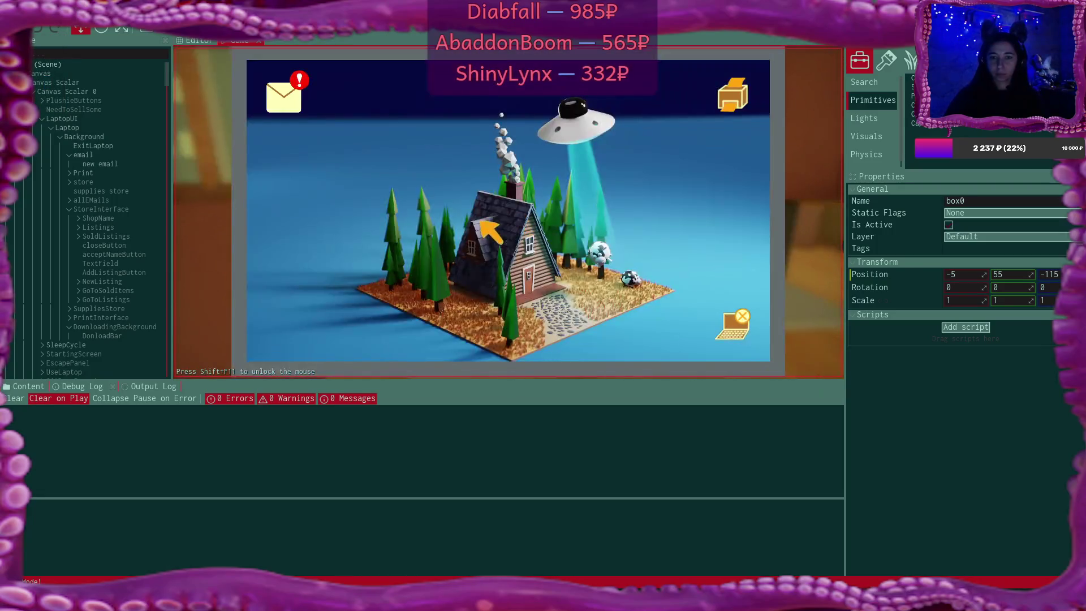
# Open the plushie email in the laptop inbox and create its website shortcut
pyautogui.click(285, 93)
pyautogui.click(441, 163)
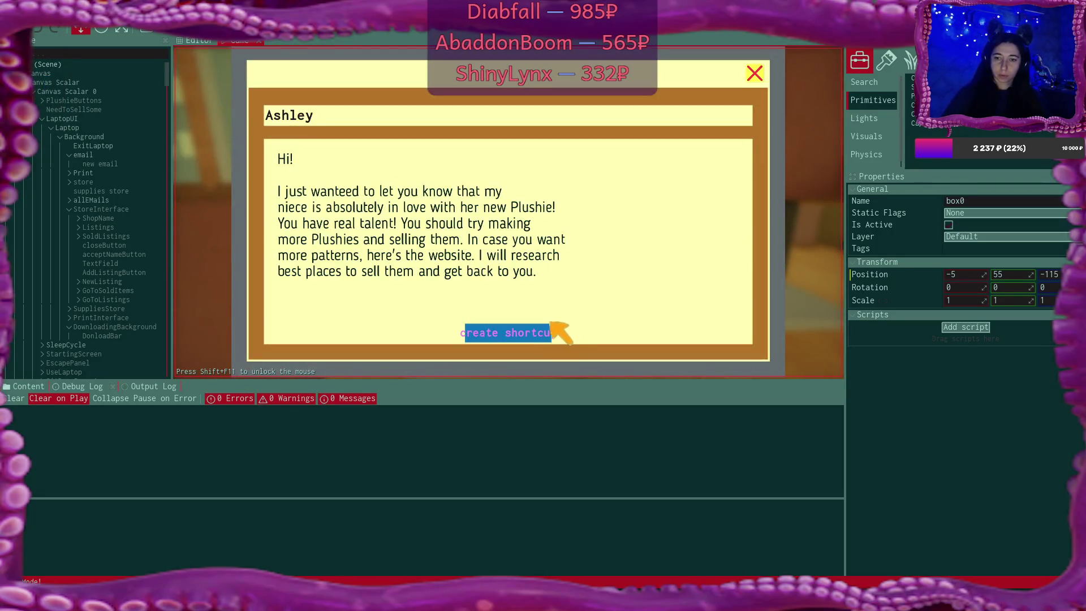
pyautogui.click(542, 332)
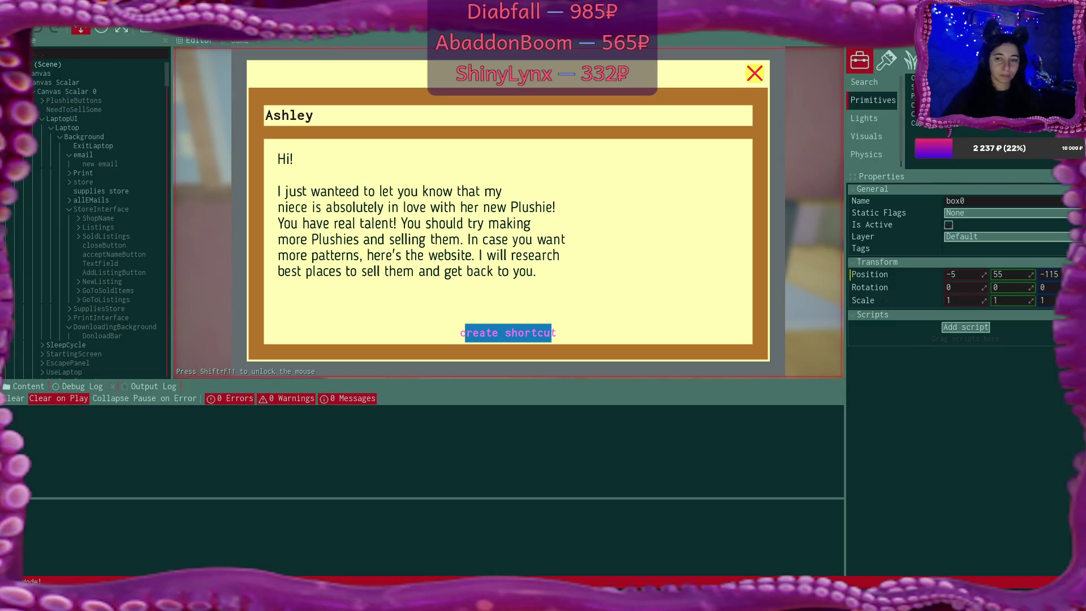
pyautogui.click(509, 332)
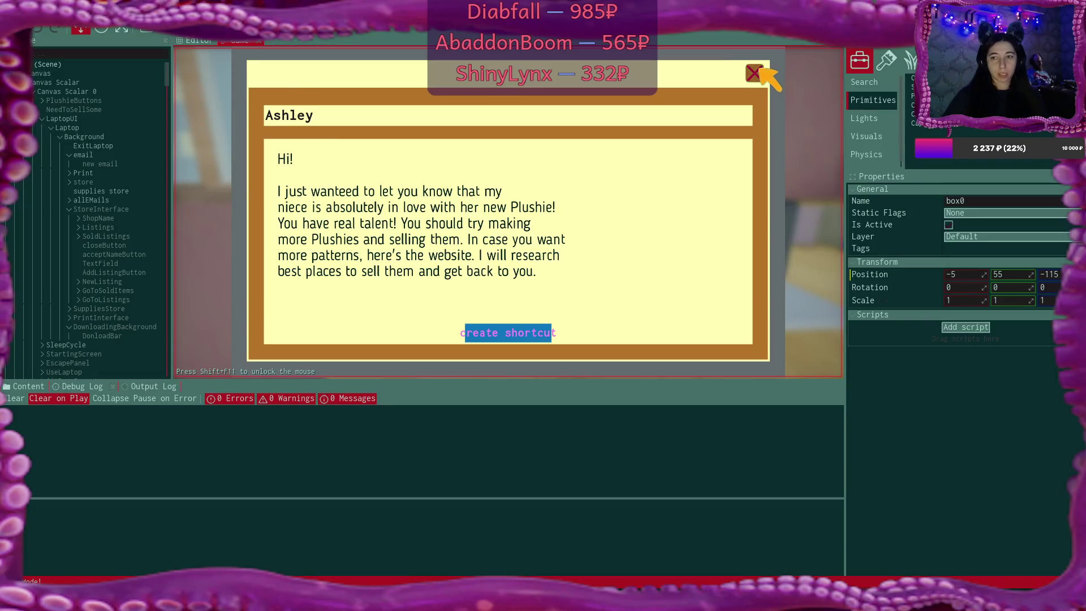
# Close the email and mail app, then try the new website shortcut and close it
pyautogui.click(756, 73)
pyautogui.click(755, 74)
pyautogui.click(738, 99)
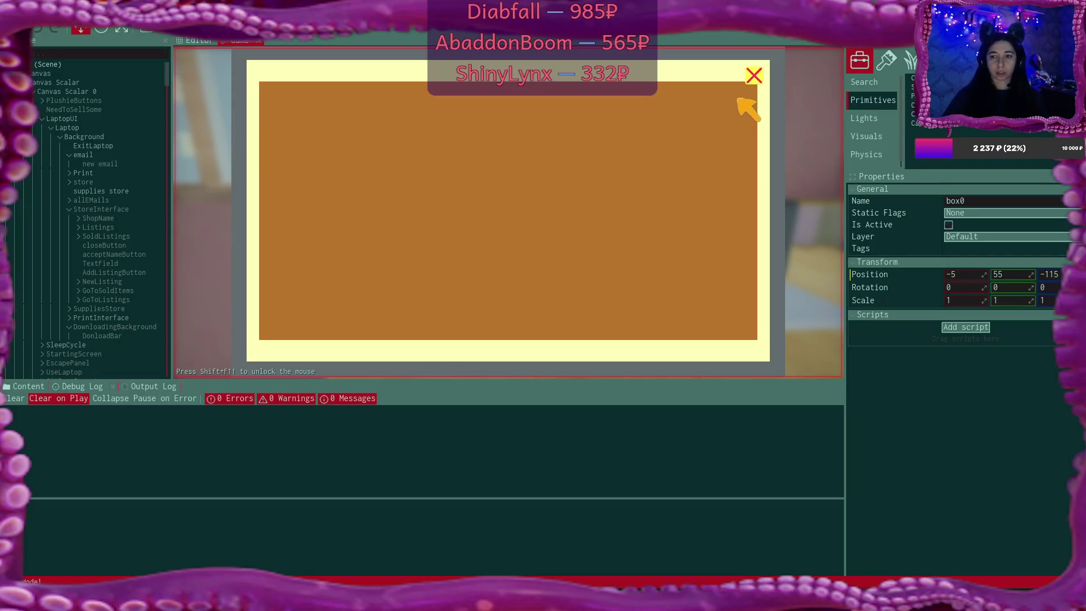
pyautogui.click(755, 73)
# Add three fabric rolls to the plushie shop cart, then view the Boxes tab
pyautogui.click(345, 96)
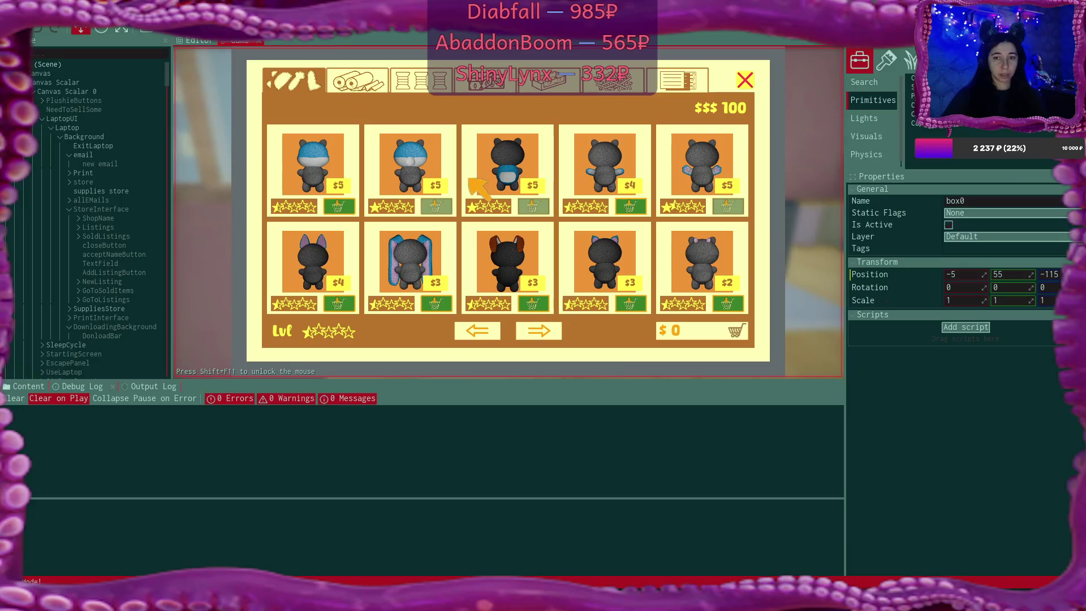
pyautogui.click(359, 81)
pyautogui.click(731, 206)
pyautogui.click(343, 306)
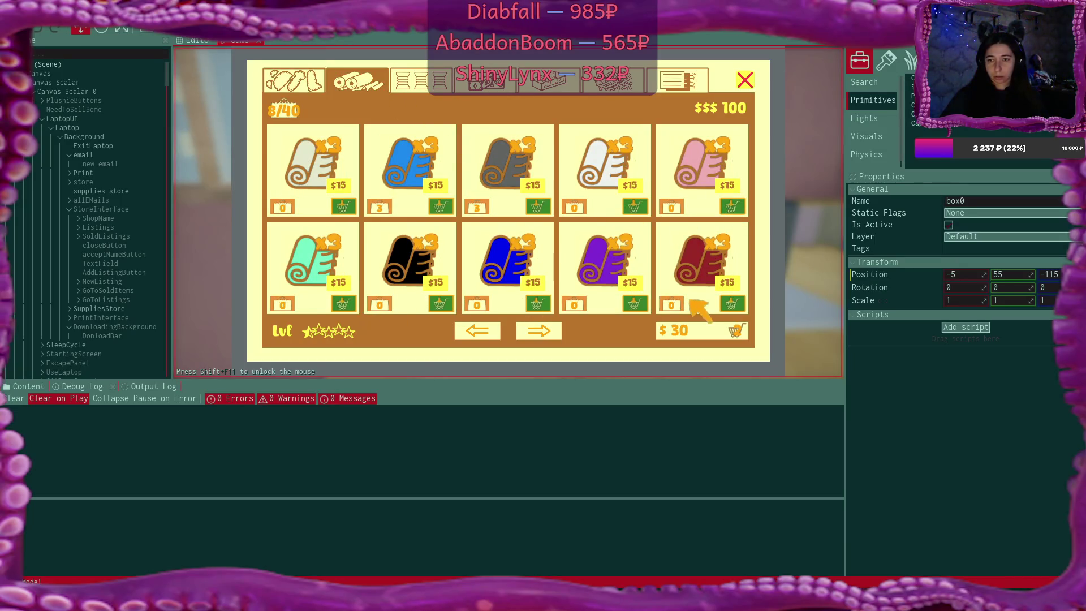
pyautogui.click(635, 304)
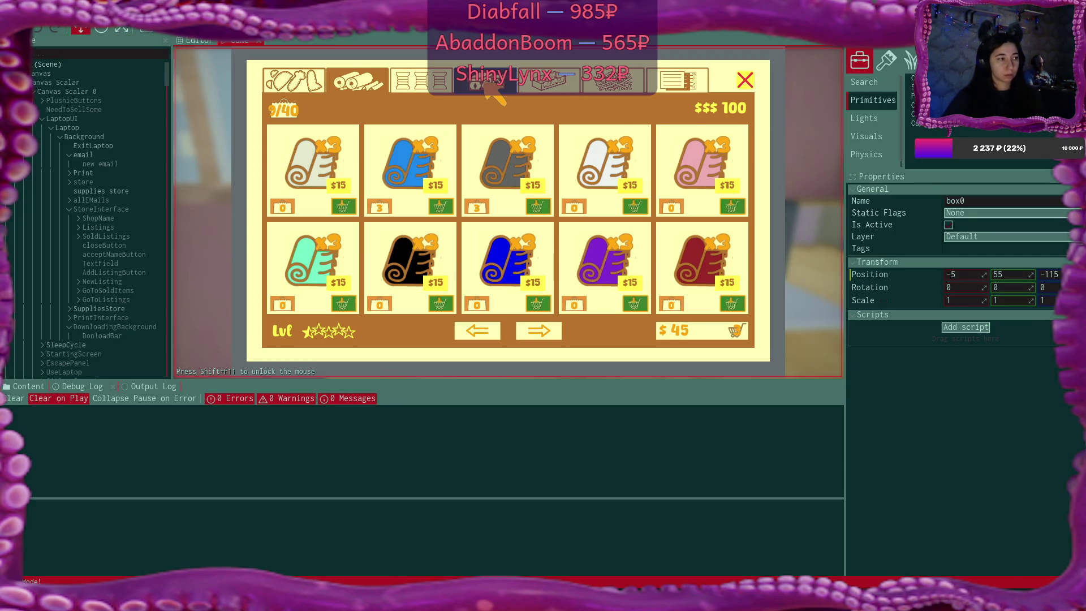
pyautogui.click(498, 90)
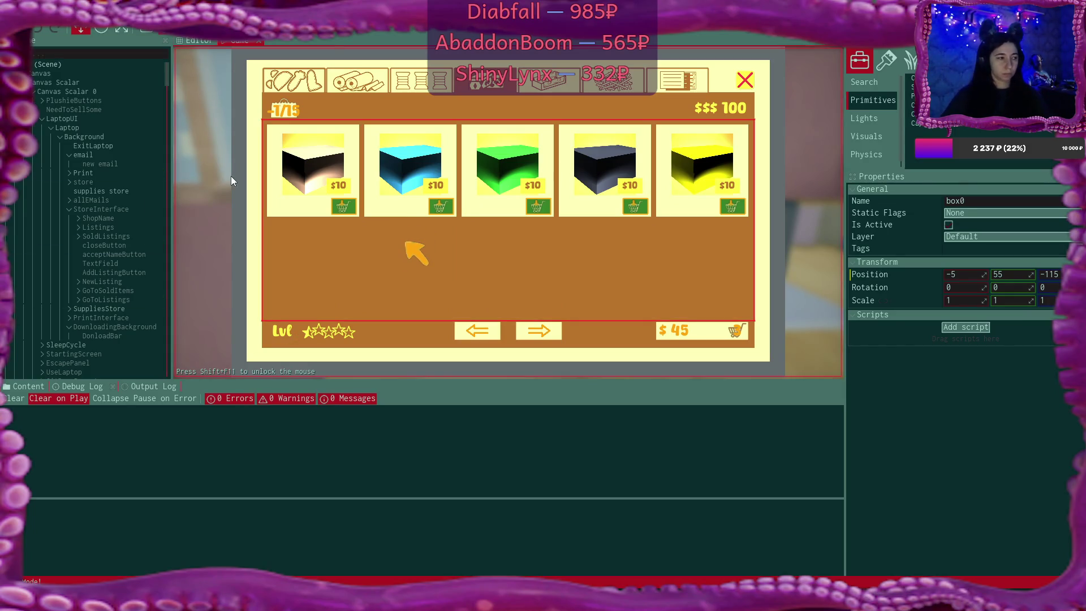
# Return to the Editor tab and move the view toward the shelf objects
pyautogui.click(195, 40)
pyautogui.moveTo(669, 360)
pyautogui.mouseDown()
pyautogui.moveTo(684, 82)
pyautogui.moveTo(727, 335)
pyautogui.mouseUp()
pyautogui.moveTo(461, 225); pyautogui.dragTo(461, 237)
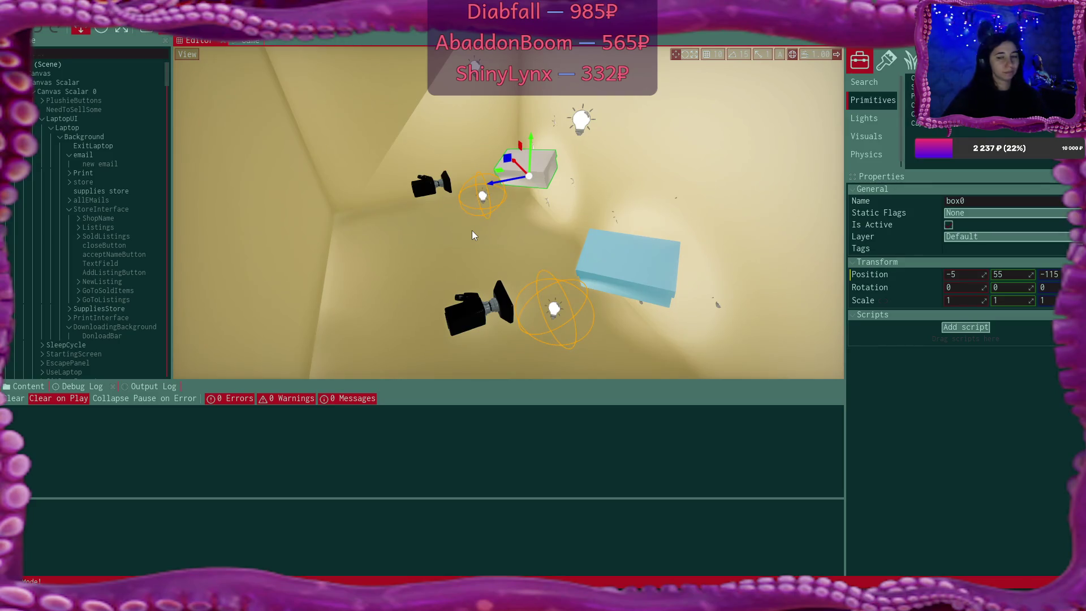
# Select BoxCamera0 in the viewport, then the box model under StoreShelf0
pyautogui.click(415, 195)
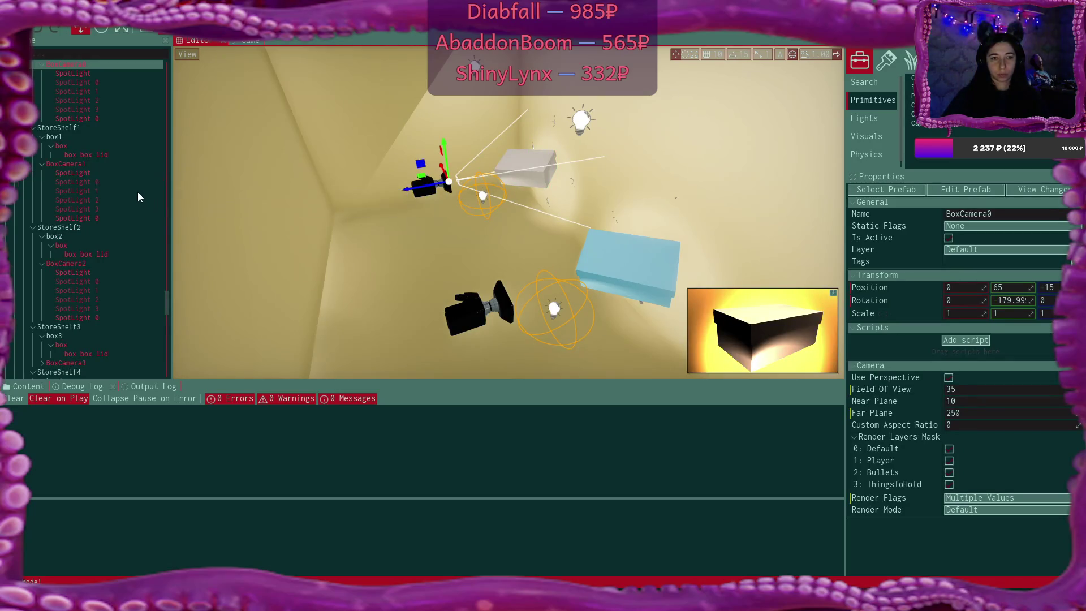
pyautogui.scroll(3, 121, 129)
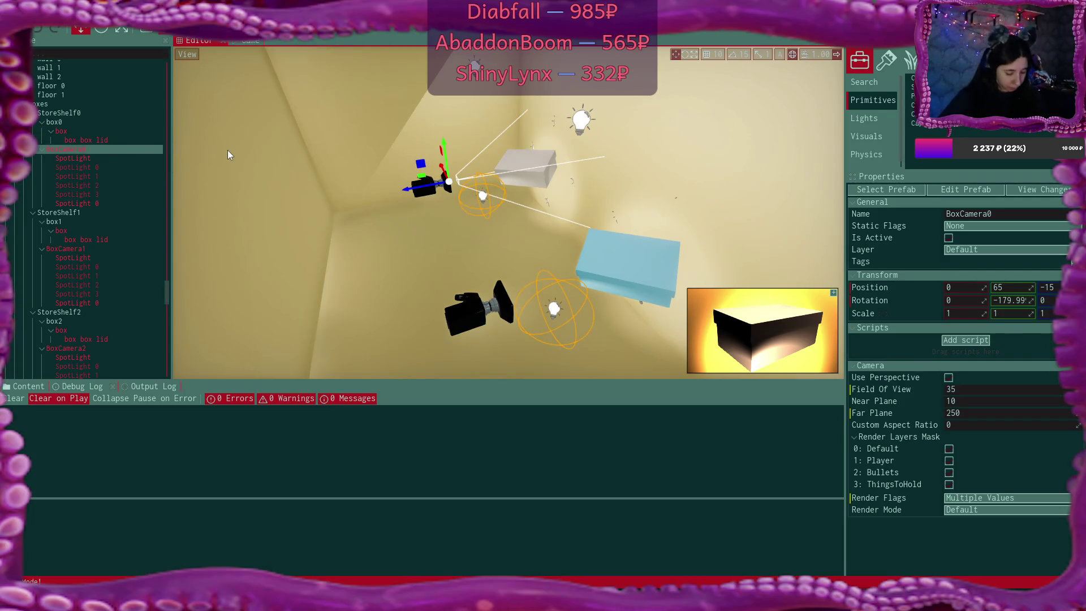
pyautogui.click(86, 131)
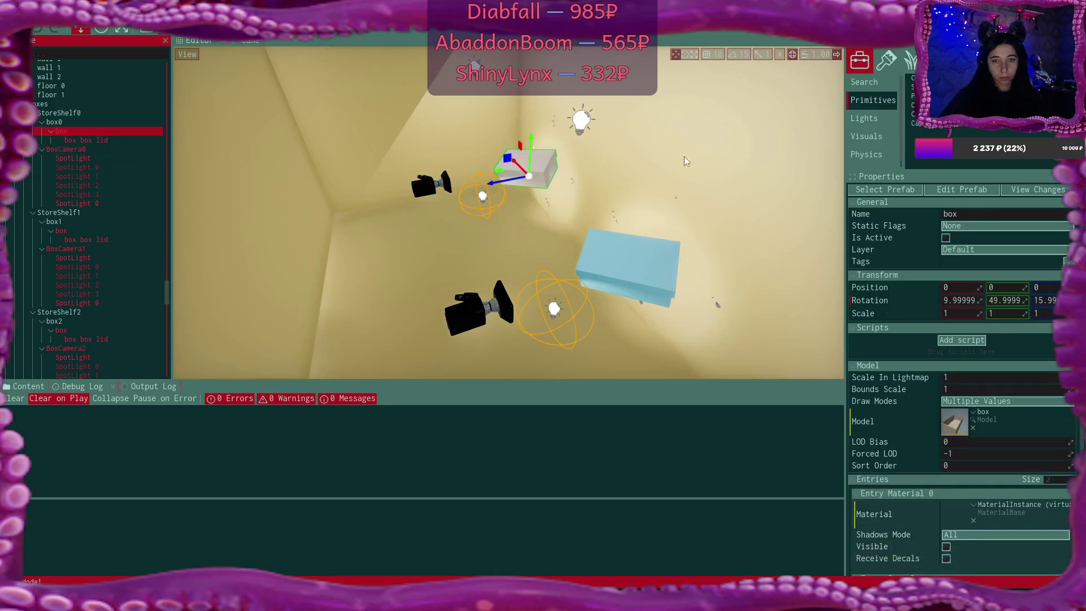
# Set the box's Rotation to X 27, Y 30, Z 16
pyautogui.click(970, 303)
pyautogui.write('27')
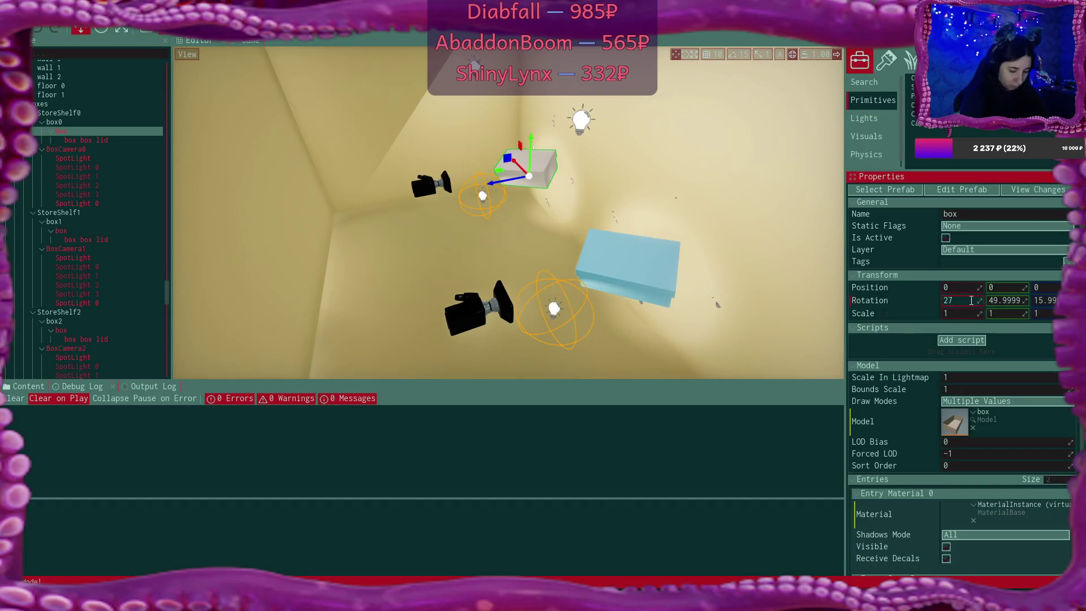
pyautogui.press('Tab')
pyautogui.write('30')
pyautogui.press('Tab')
pyautogui.write('16')
pyautogui.press('Return')
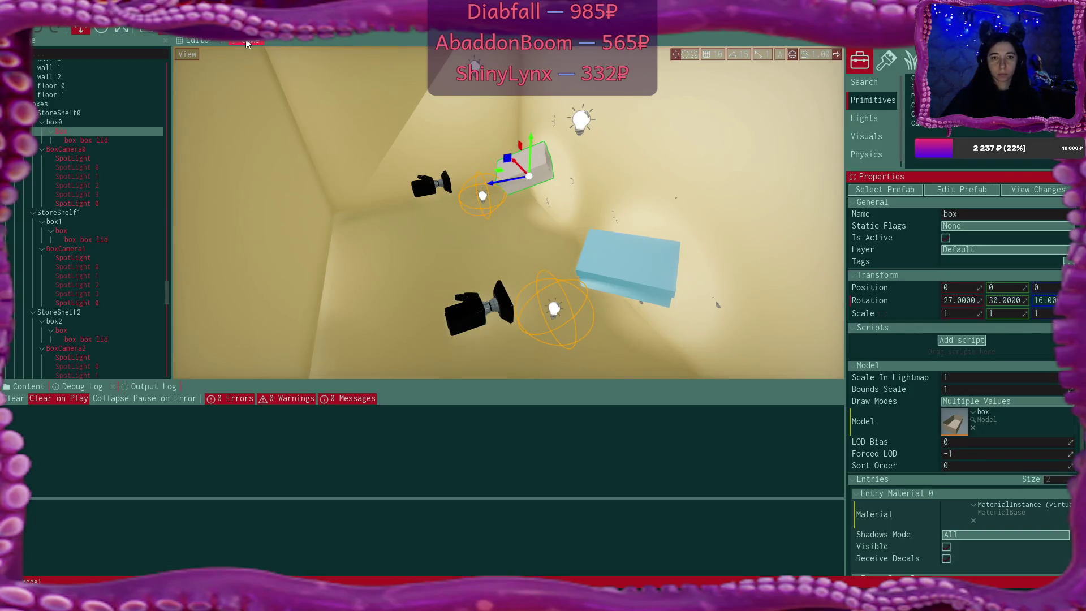
# Check the tilted box in the Game tab, then select BoxCamera0 back in the editor
pyautogui.click(247, 41)
pyautogui.click(202, 41)
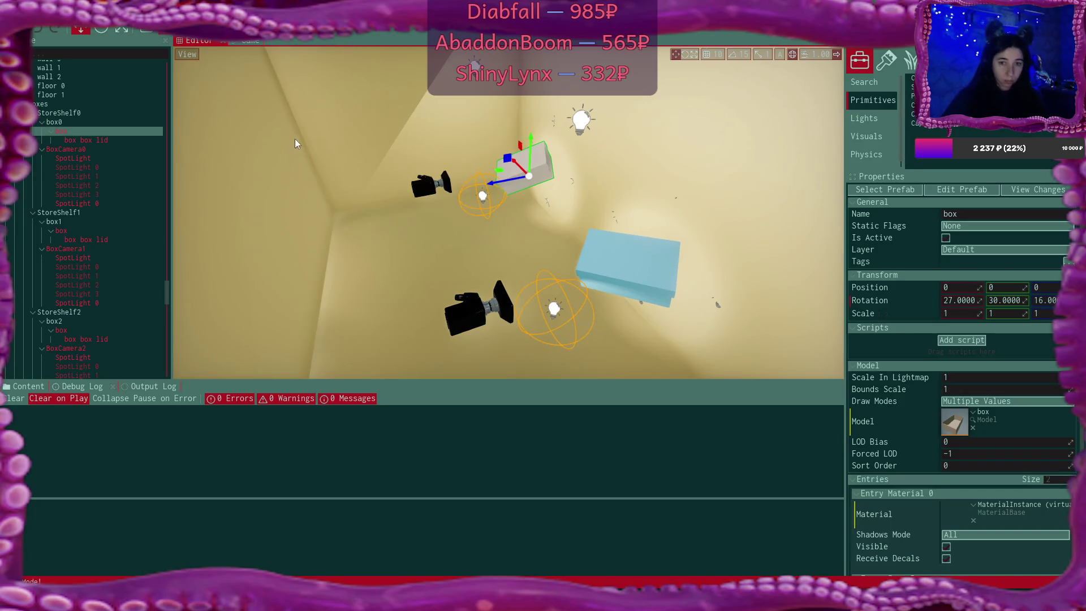
pyautogui.click(94, 156)
pyautogui.click(95, 150)
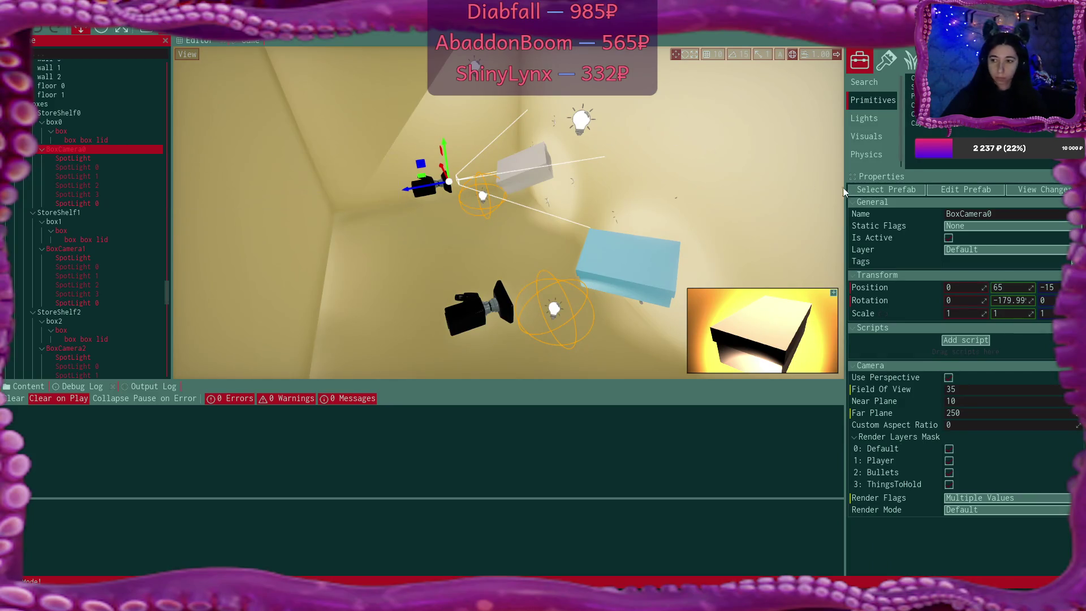
# Set BoxCamera0's Position Z to 47 and check the thumbnail in the Game tab
pyautogui.click(1047, 287)
pyautogui.write('47')
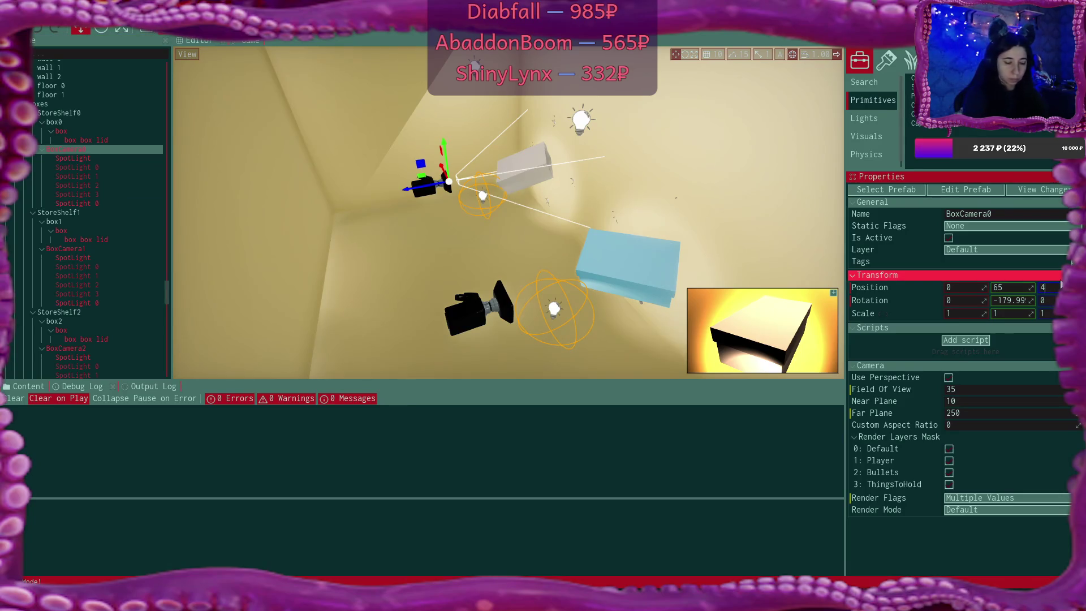
pyautogui.press('Return')
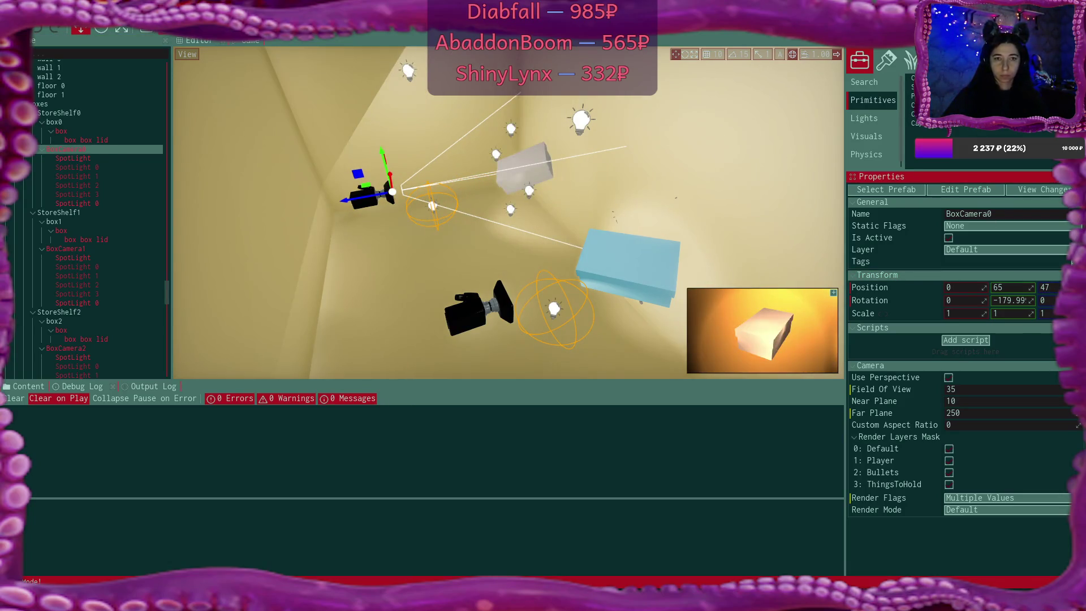
pyautogui.click(245, 42)
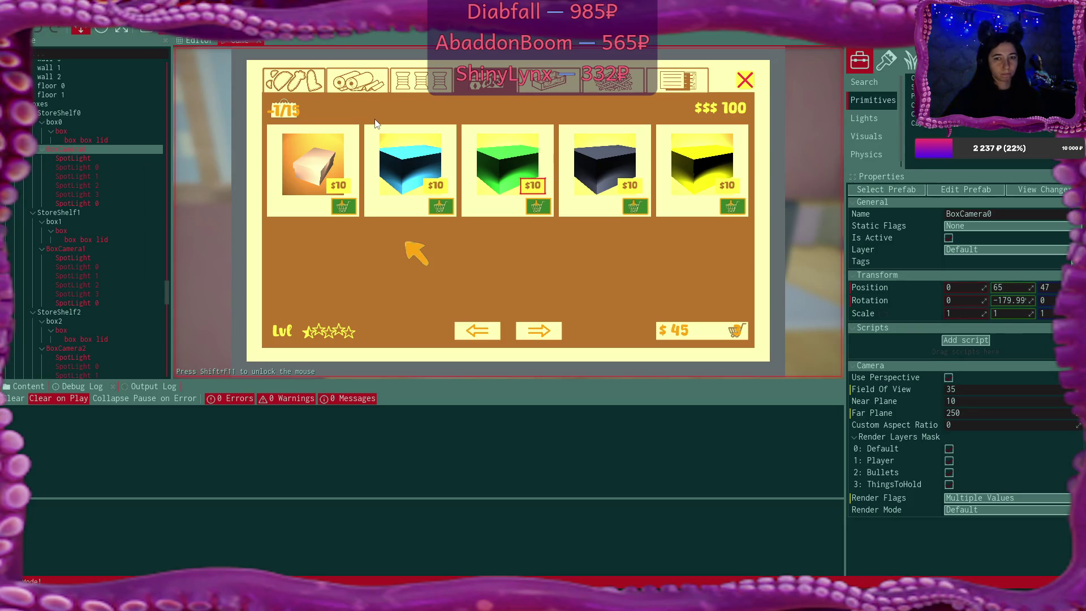
pyautogui.click(198, 41)
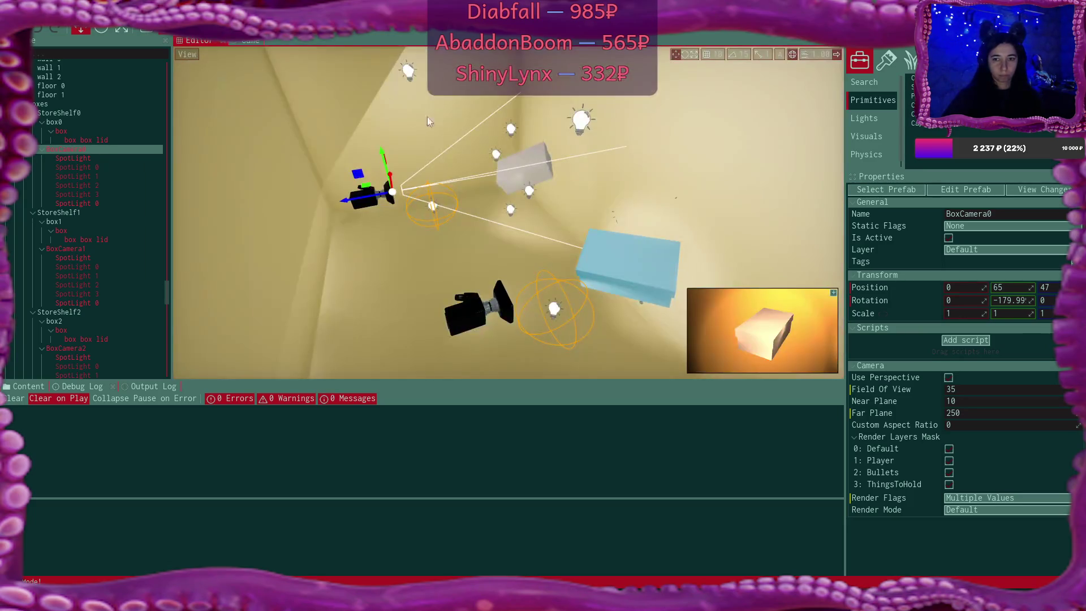
# Navigate the viewport closer to the camera and box, and select SpotLight 1
pyautogui.moveTo(486, 132)
pyautogui.mouseDown()
pyautogui.moveTo(840, 329)
pyautogui.moveTo(894, 342)
pyautogui.mouseUp()
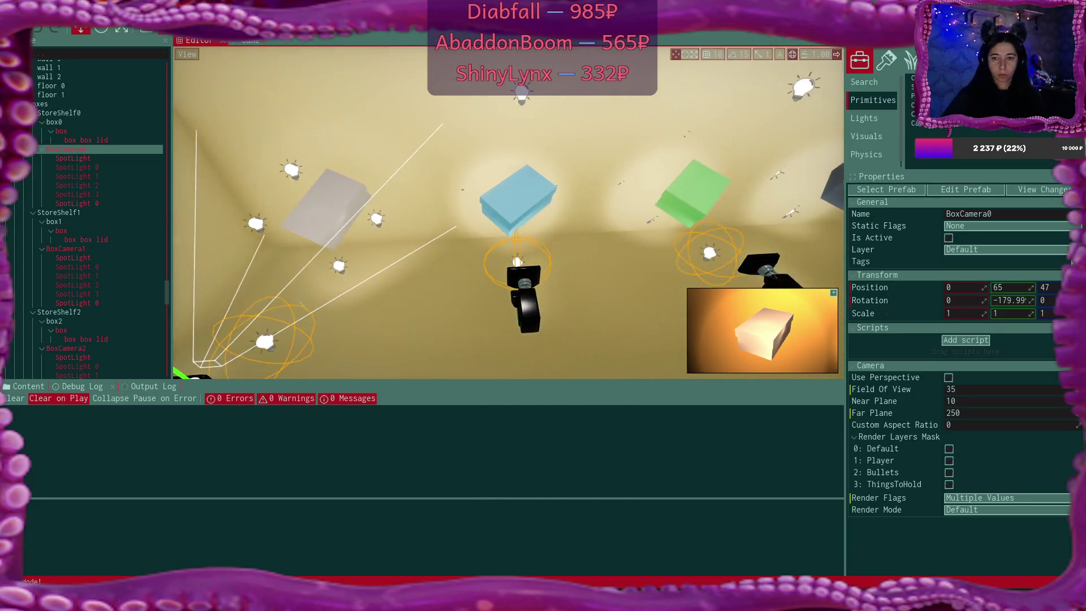
pyautogui.moveTo(509, 215); pyautogui.dragTo(452, 193)
pyautogui.press('w')
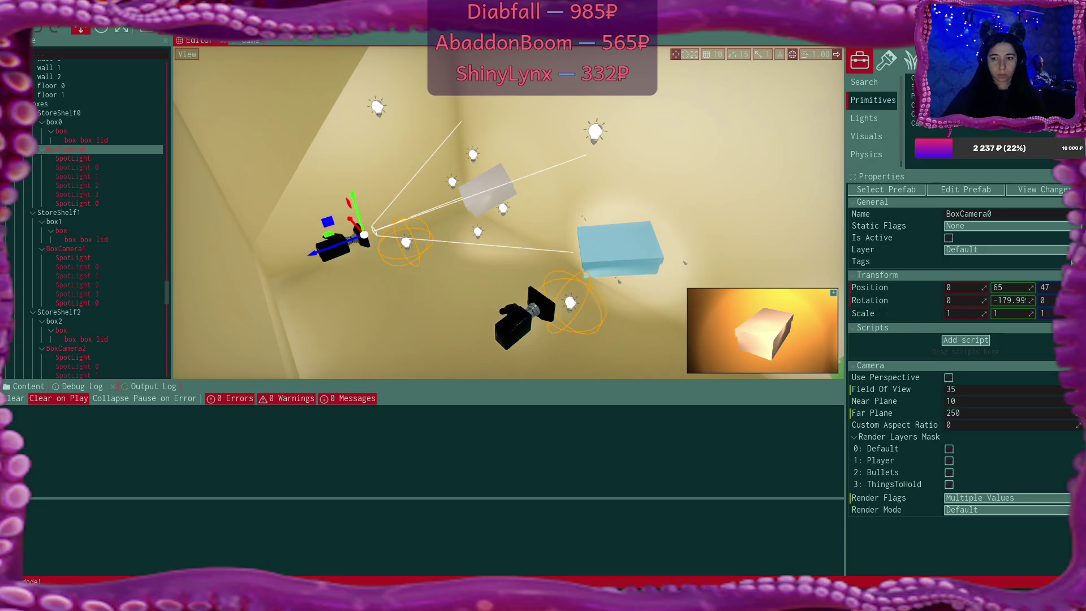
pyautogui.click(506, 208)
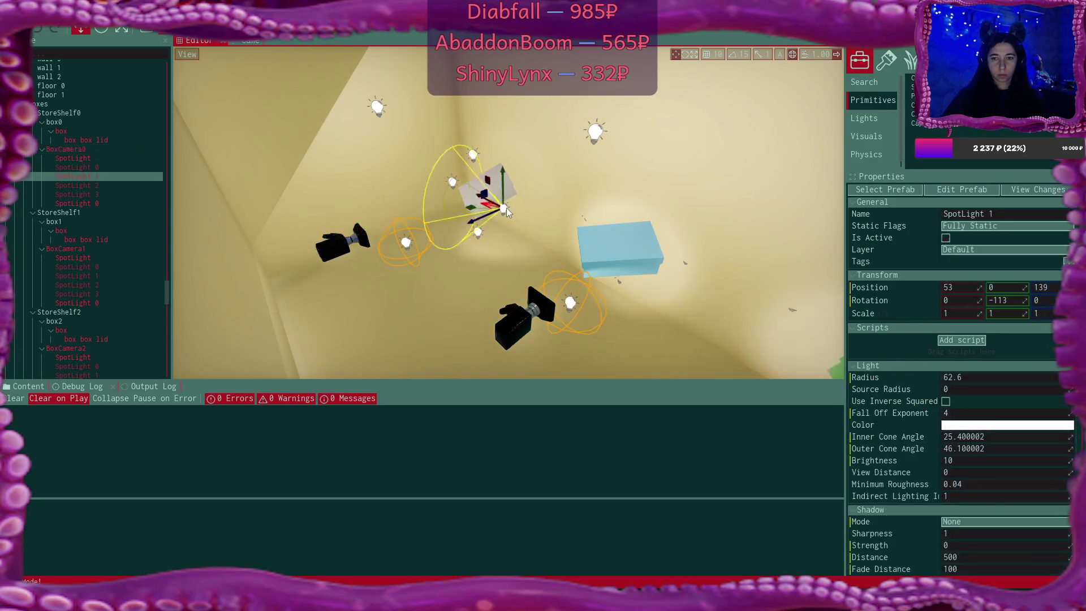
# Run the game in a separate window and drag SpotLight 1's Position X to 117
pyautogui.moveTo(508, 210)
pyautogui.mouseDown()
pyautogui.moveTo(475, 198)
pyautogui.moveTo(509, 214)
pyautogui.mouseUp()
pyautogui.press('F5')
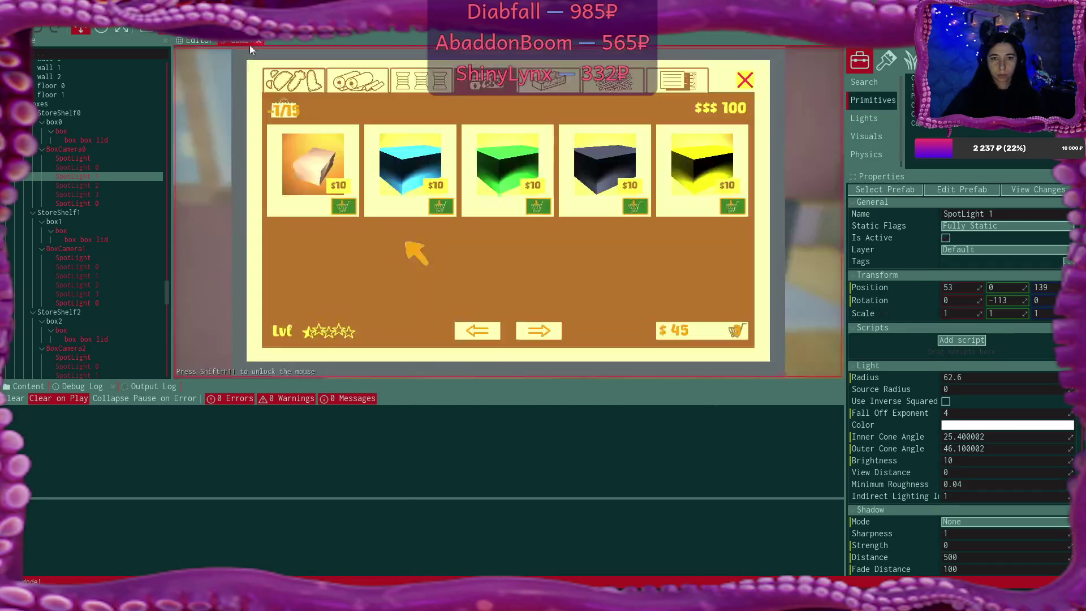
pyautogui.moveTo(567, 104)
pyautogui.mouseDown()
pyautogui.moveTo(765, 197)
pyautogui.moveTo(848, 270)
pyautogui.mouseUp()
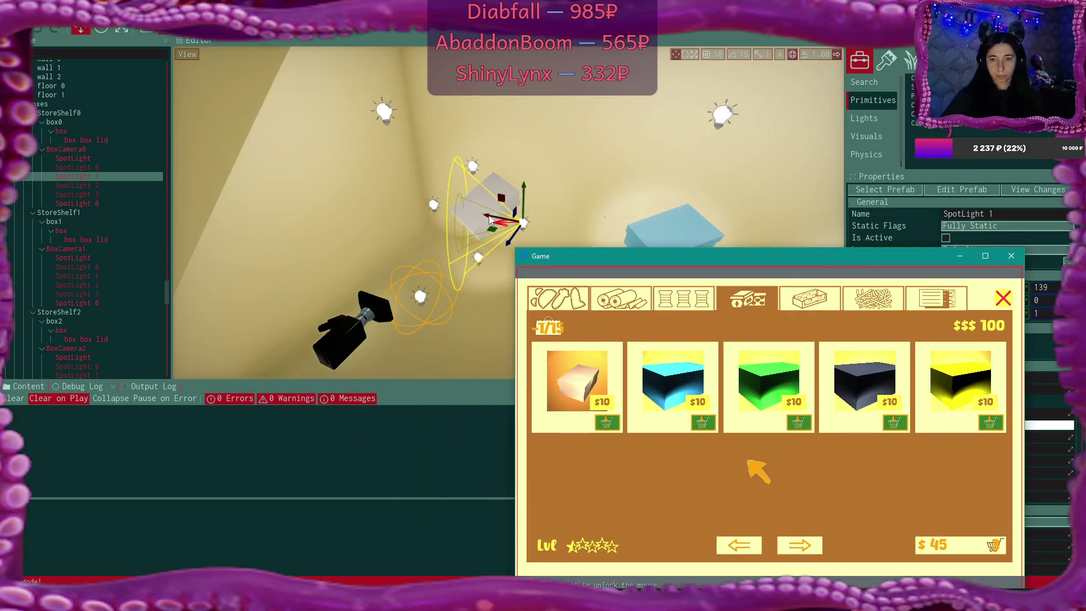
pyautogui.press('F5')
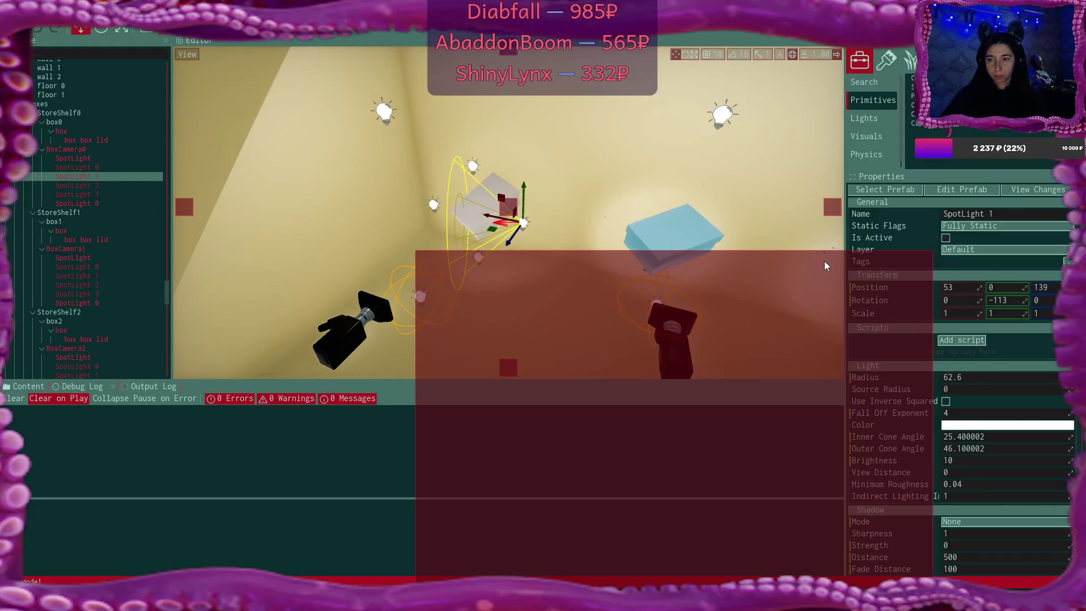
pyautogui.moveTo(979, 287)
pyautogui.mouseDown()
pyautogui.moveTo(1026, 288)
pyautogui.moveTo(904, 287)
pyautogui.moveTo(1018, 287)
pyautogui.mouseUp()
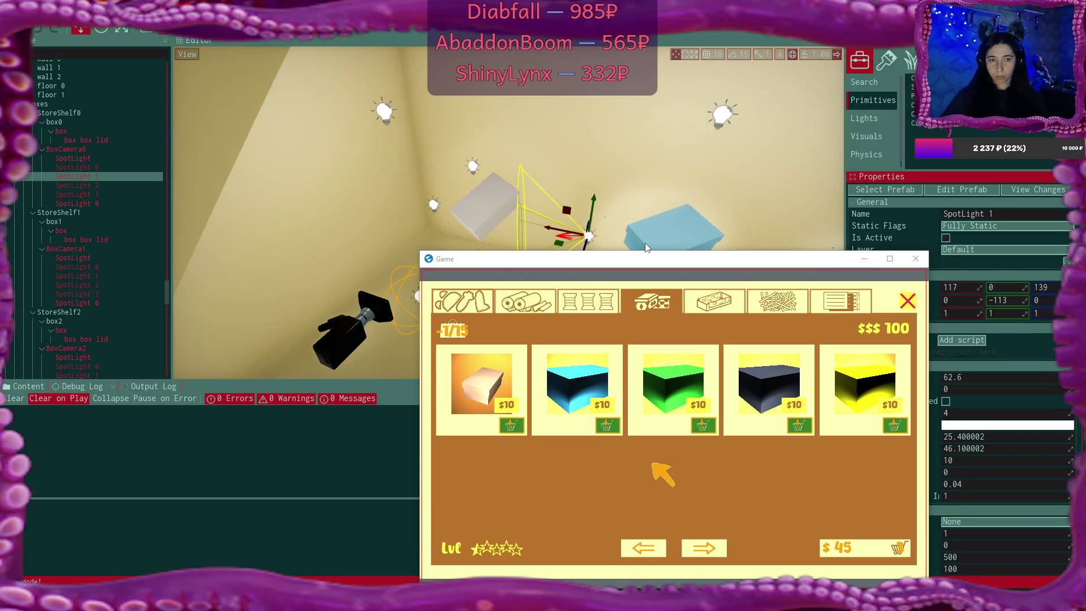
# Shift SpotLight 0 under BoxCamera0 to X -59, then delete it
pyautogui.click(434, 209)
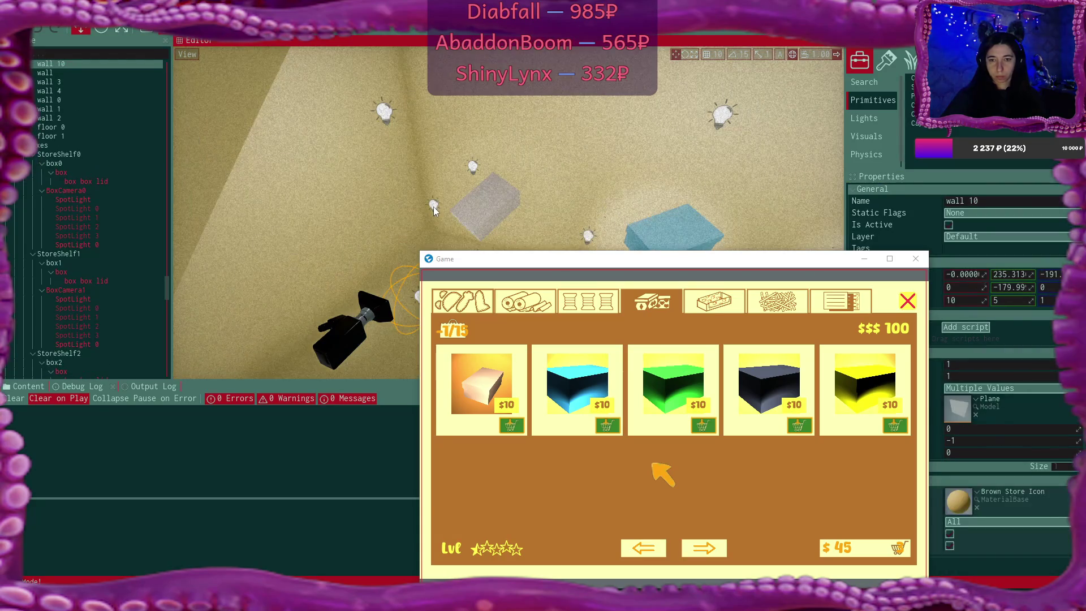
pyautogui.scroll(2, 434, 209)
pyautogui.click(427, 196)
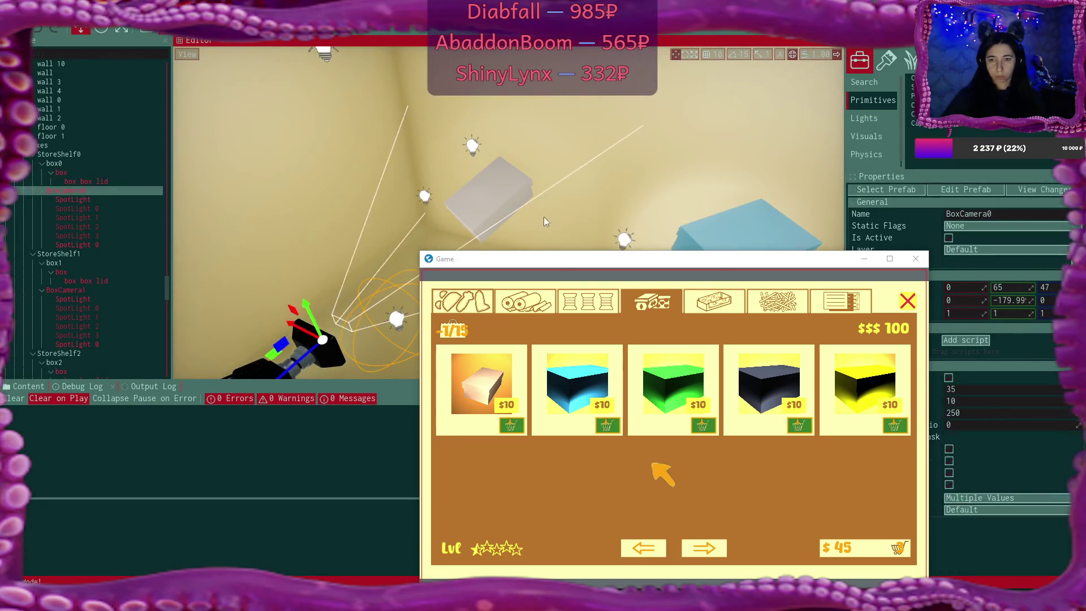
pyautogui.click(427, 198)
pyautogui.moveTo(979, 287); pyautogui.dragTo(922, 287)
pyautogui.click(99, 208)
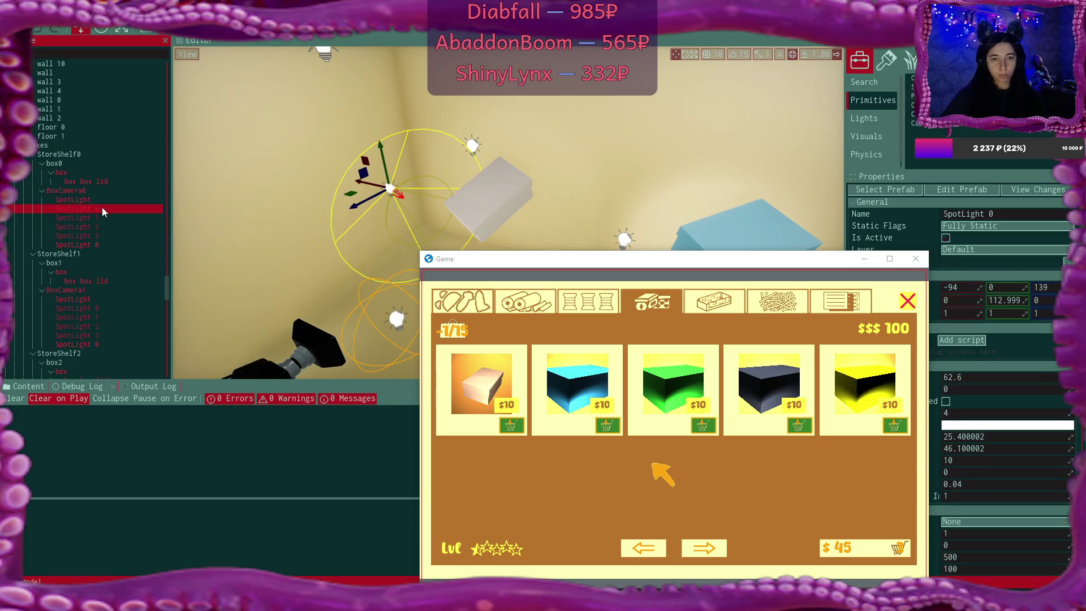
pyautogui.press('Delete')
# Inspect the remaining spot lights, then delete SpotLight 1
pyautogui.click(108, 226)
pyautogui.click(107, 218)
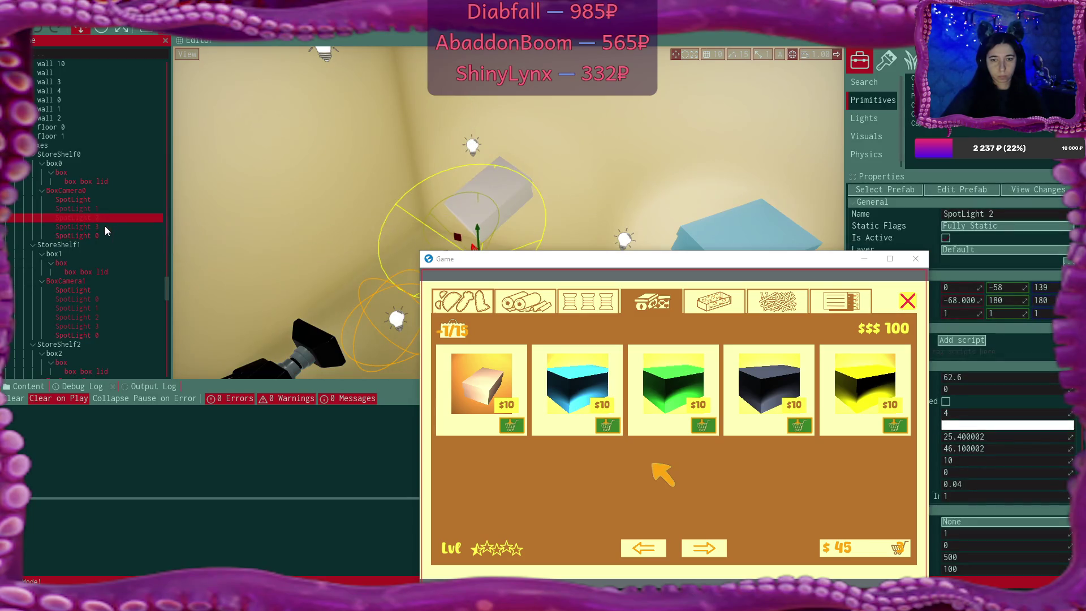
pyautogui.click(104, 229)
pyautogui.click(104, 236)
pyautogui.click(105, 209)
pyautogui.press('Delete')
# Deactivate SpotLight 2 to preview the scene without it, then delete it
pyautogui.click(106, 209)
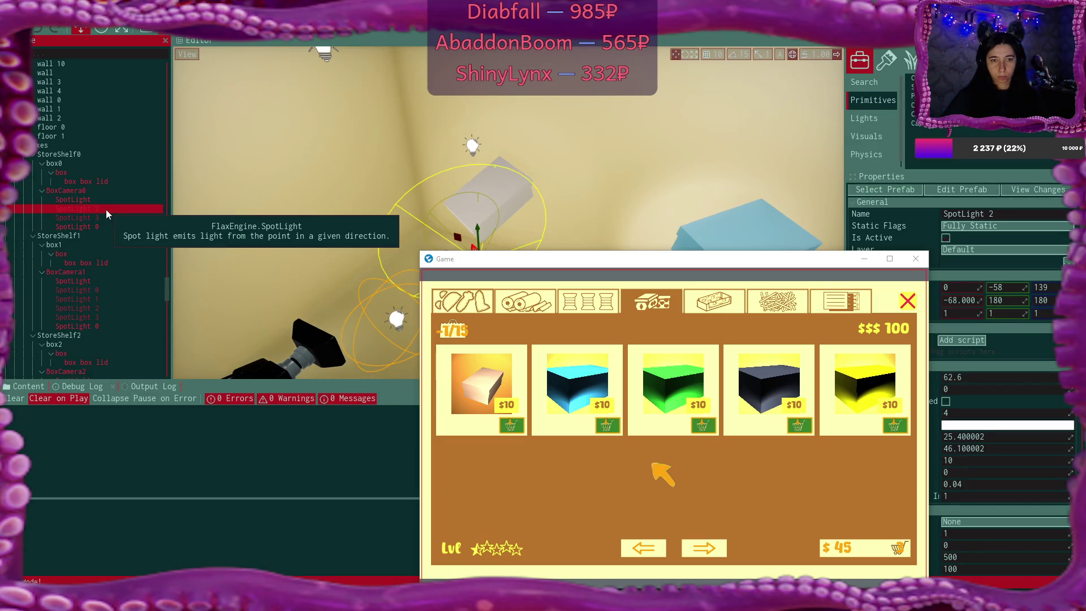
pyautogui.click(945, 238)
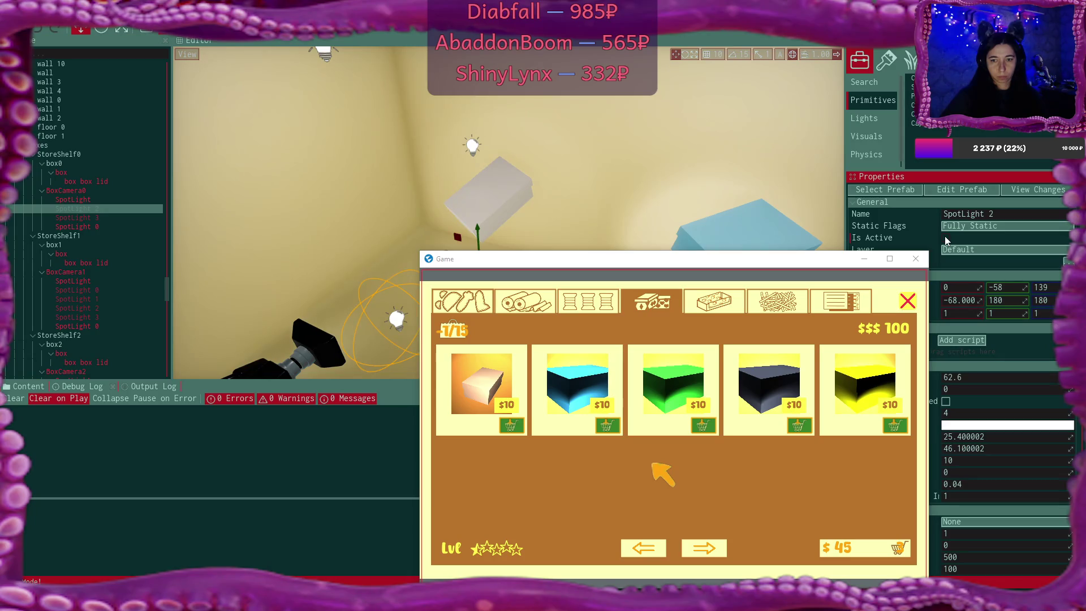
pyautogui.click(100, 208)
pyautogui.press('Delete')
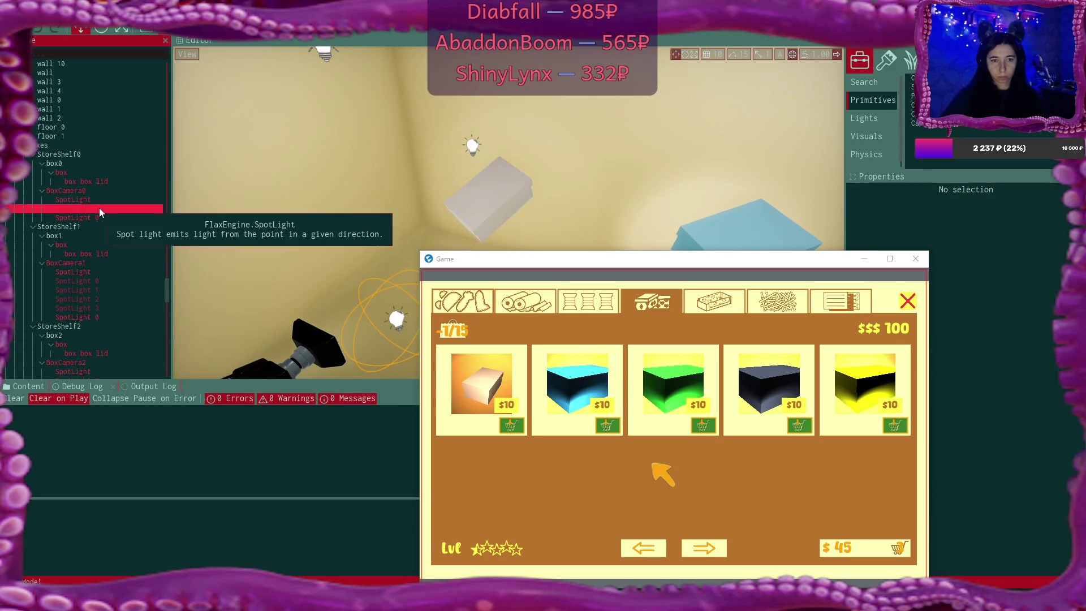
# Raise SpotLight 3's Y position from 52 to 76, then delete it
pyautogui.click(99, 208)
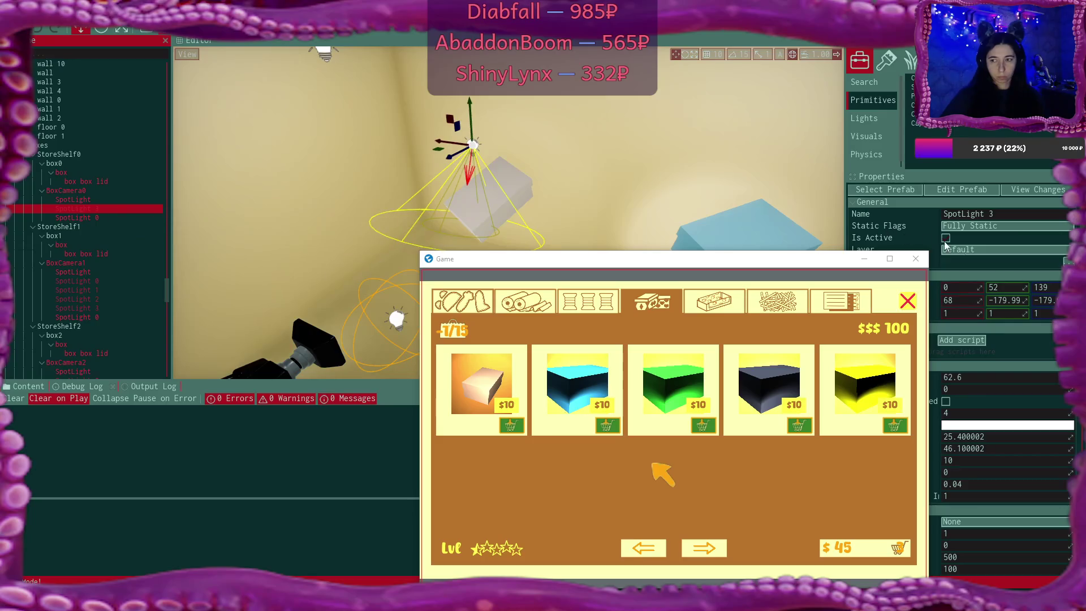
pyautogui.click(1010, 288)
pyautogui.moveTo(1021, 287)
pyautogui.mouseDown()
pyautogui.moveTo(1035, 287)
pyautogui.moveTo(1021, 287)
pyautogui.mouseUp()
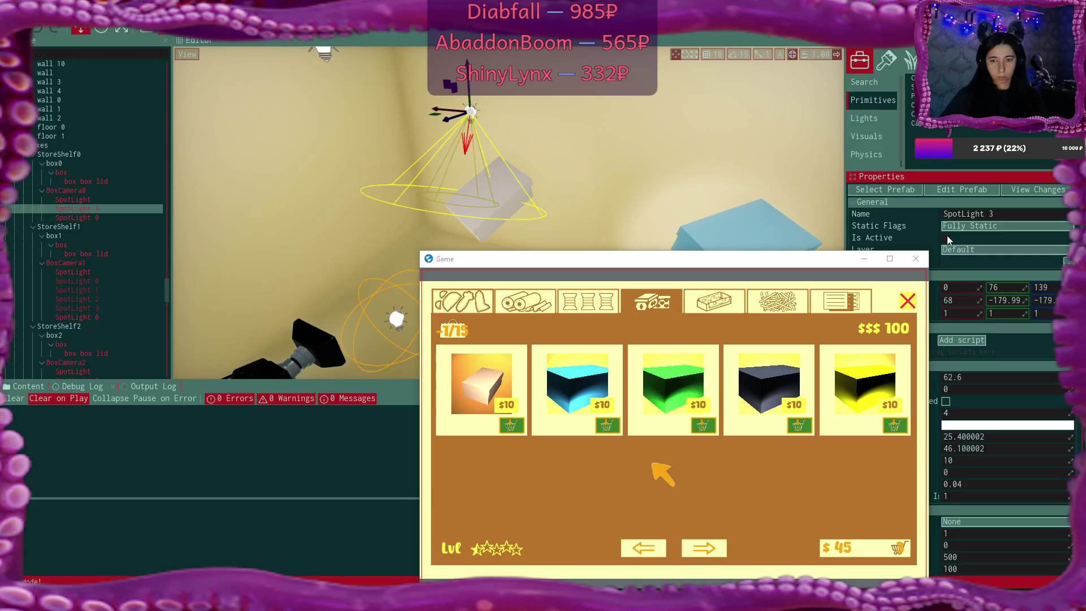
pyautogui.click(100, 208)
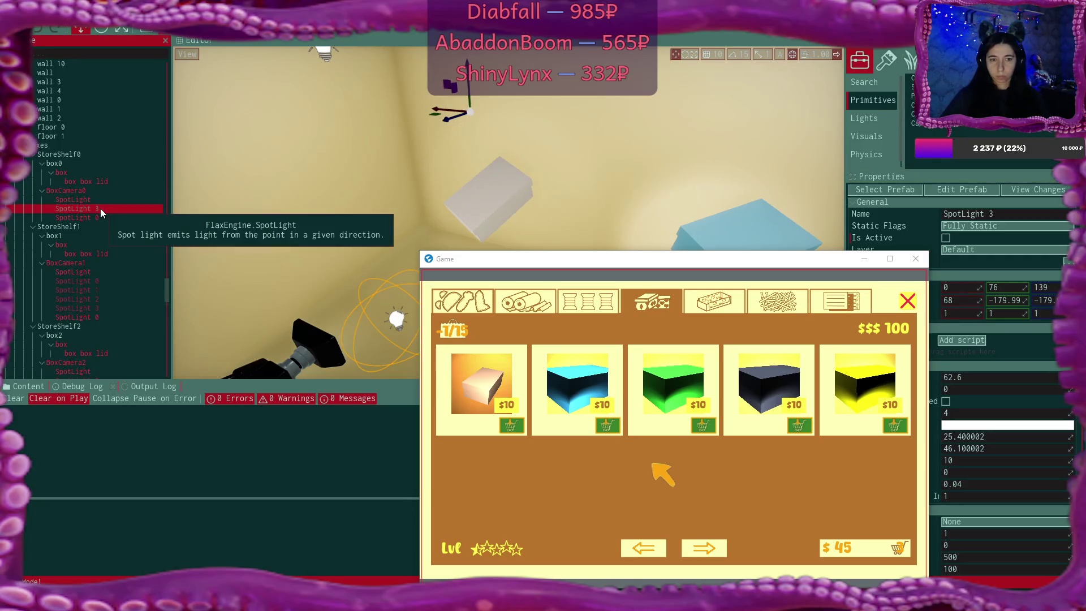
pyautogui.press('Delete')
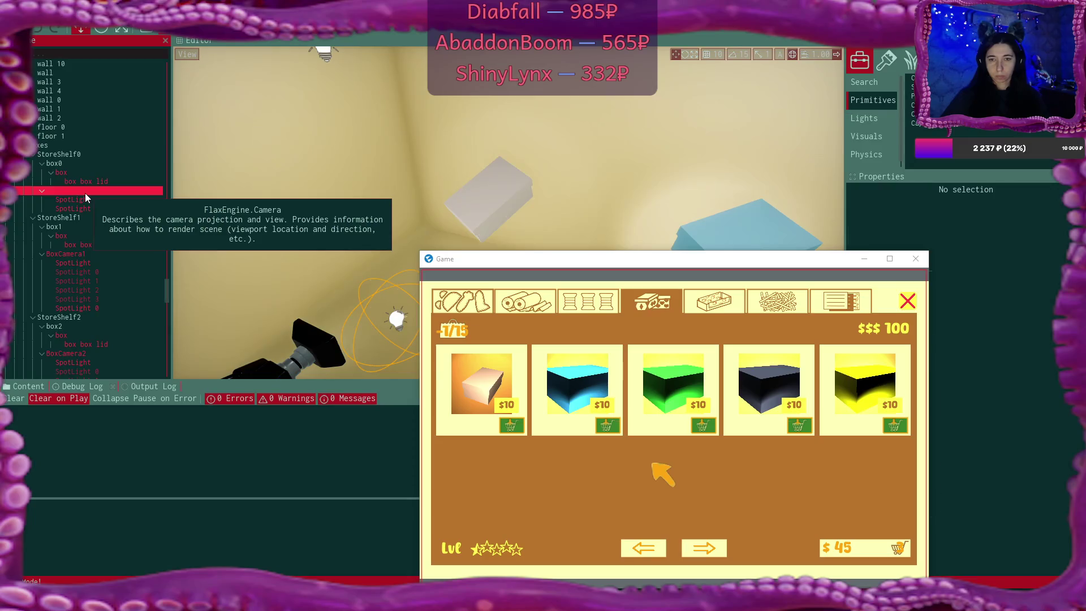
pyautogui.click(85, 192)
pyautogui.click(1002, 499)
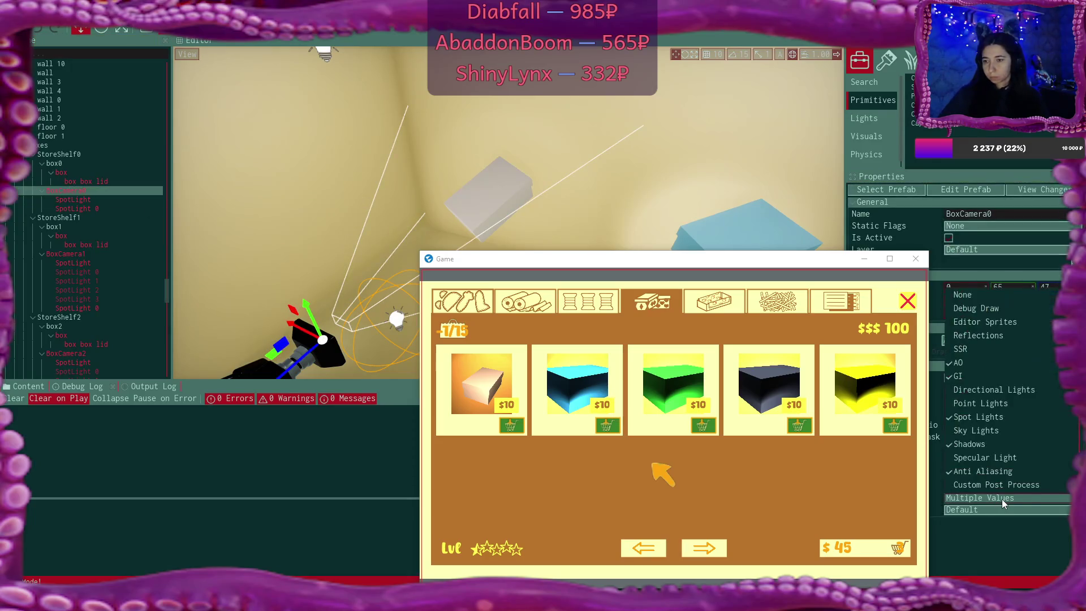
pyautogui.scroll(-2, 1020, 430)
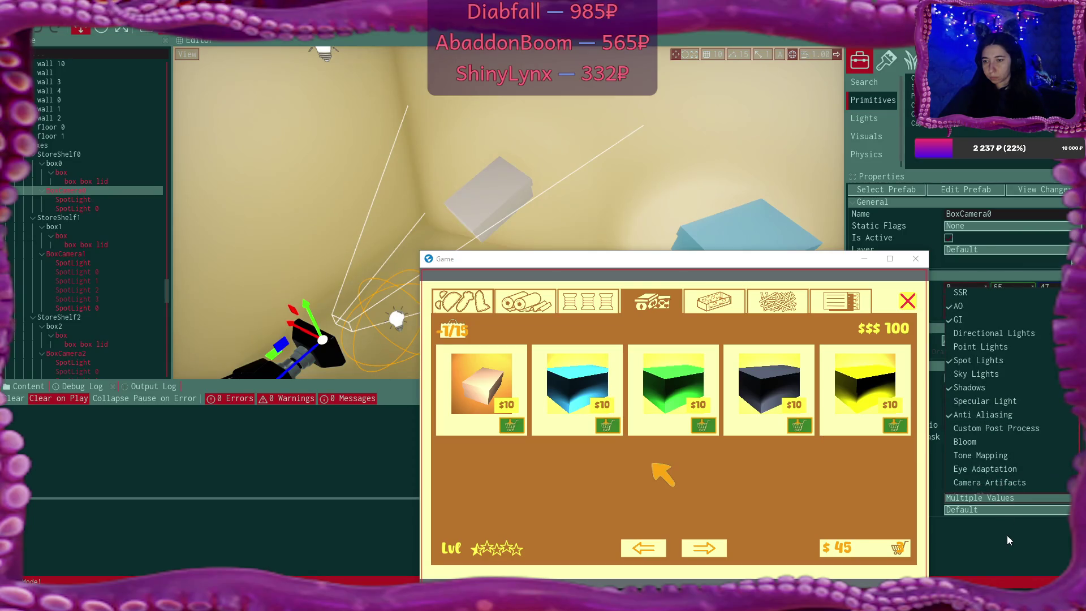
pyautogui.scroll(2, 1017, 408)
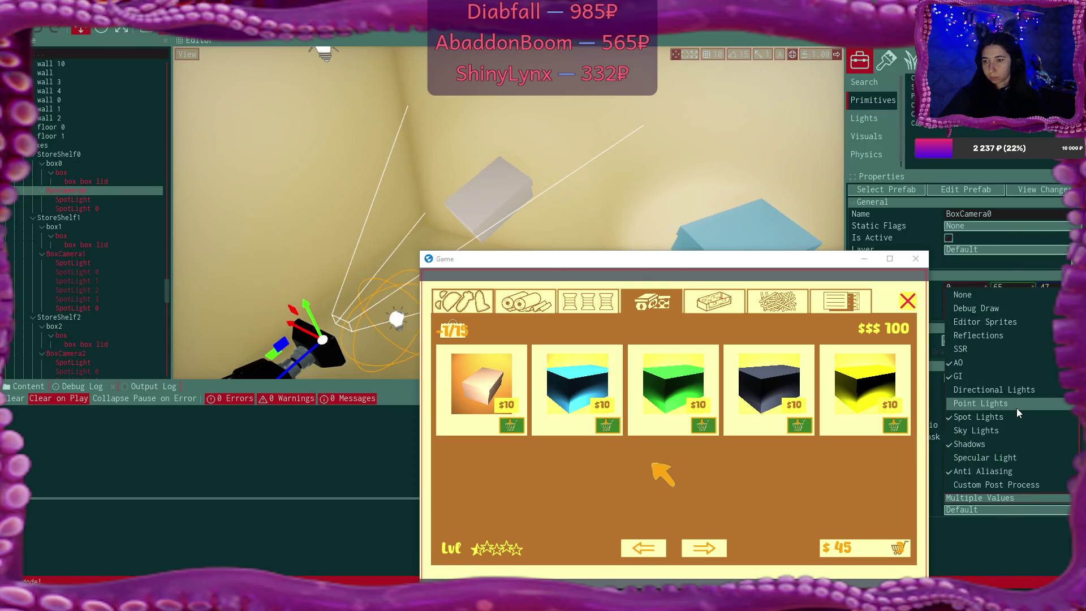
pyautogui.click(1017, 550)
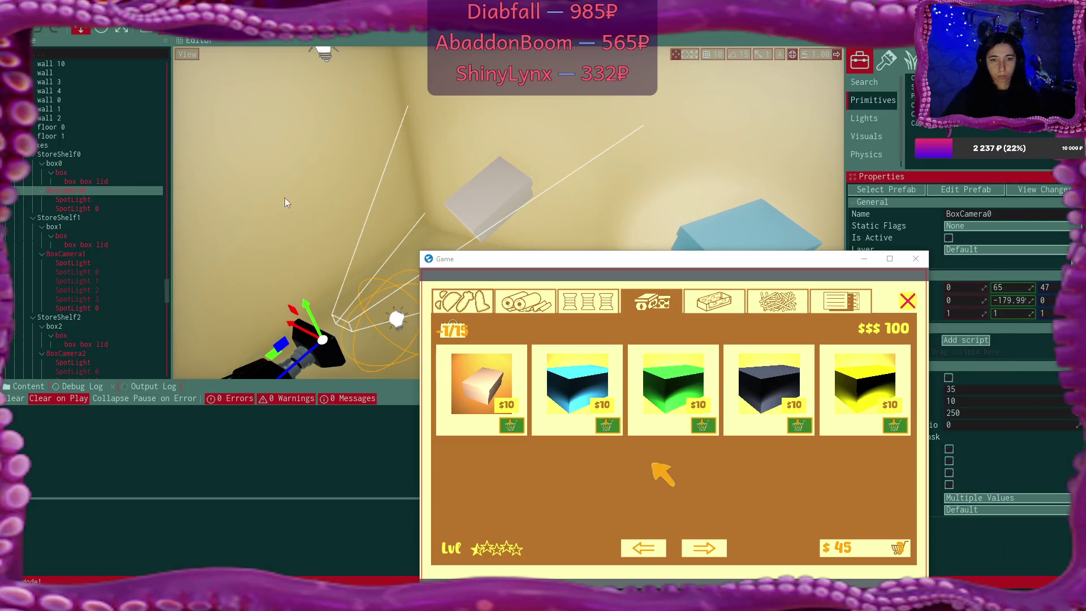
pyautogui.click(94, 198)
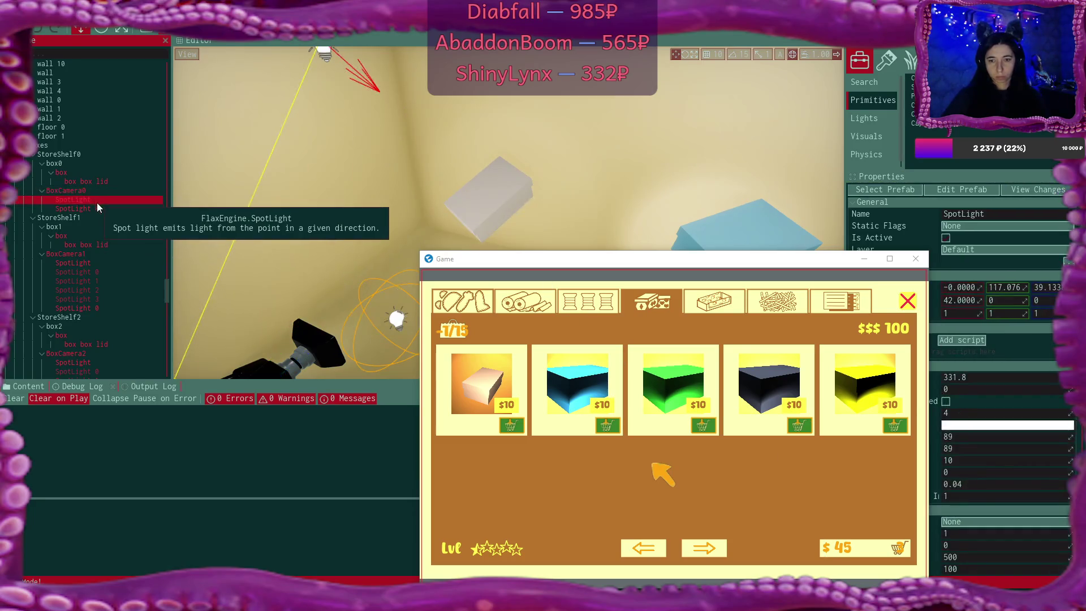
# Set SpotLight 0's Y position to -41
pyautogui.click(100, 209)
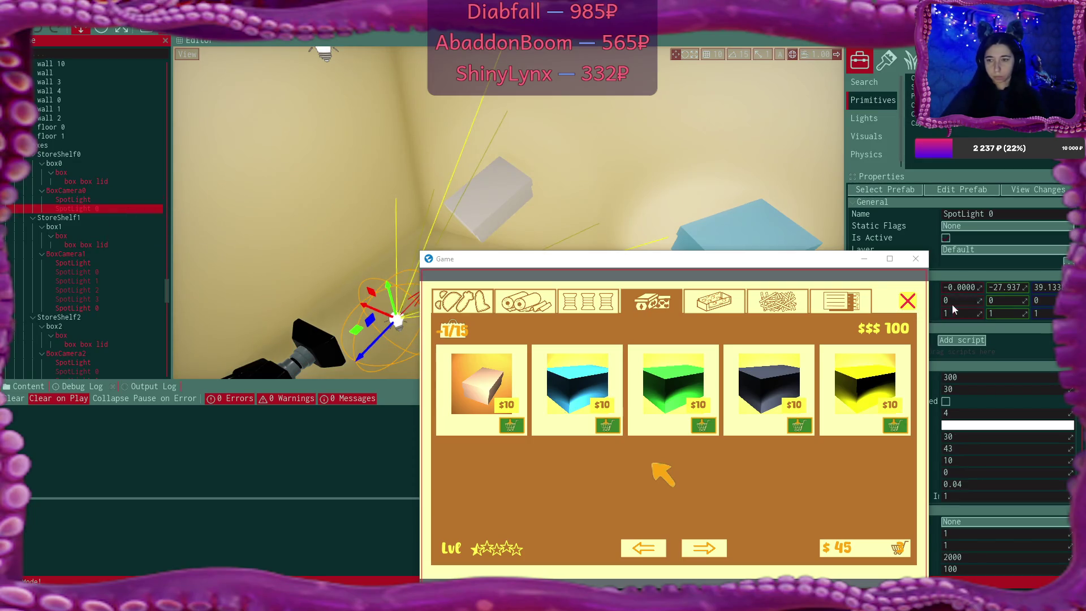
pyautogui.moveTo(1025, 287); pyautogui.dragTo(1017, 287)
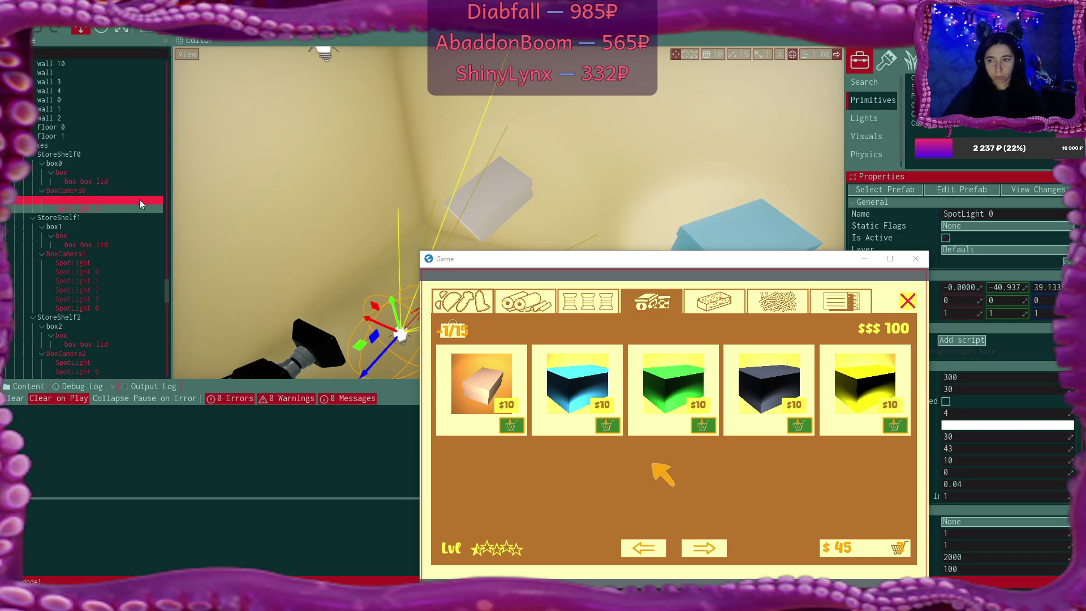
pyautogui.click(1009, 291)
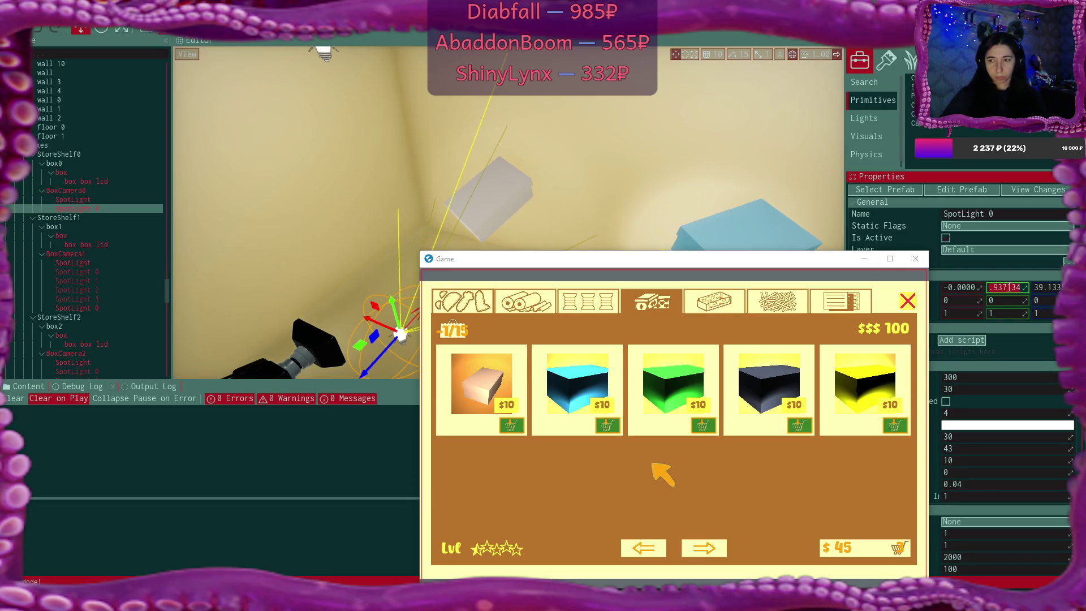
pyautogui.write('-41')
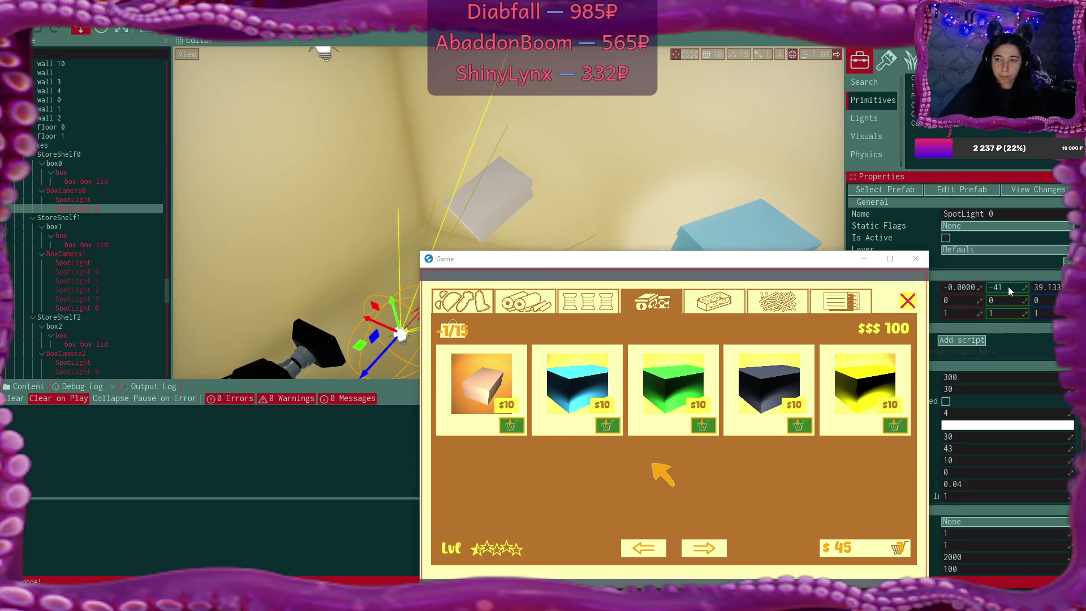
# Frame the SpotLight, set its Y position to 125, and tilt its X rotation from 42 to 56
pyautogui.click(71, 201)
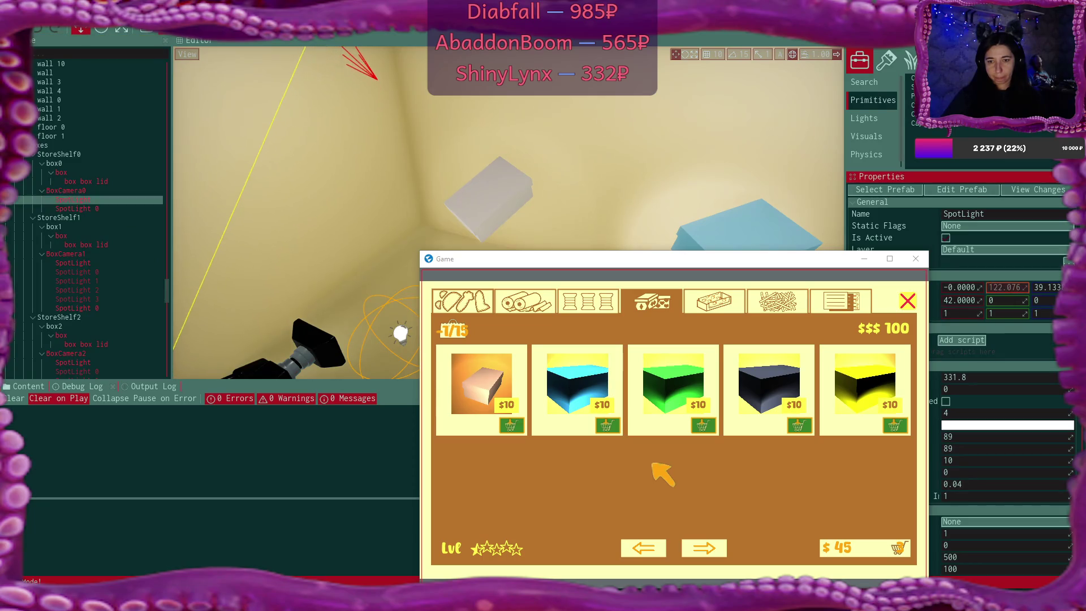
pyautogui.press('f')
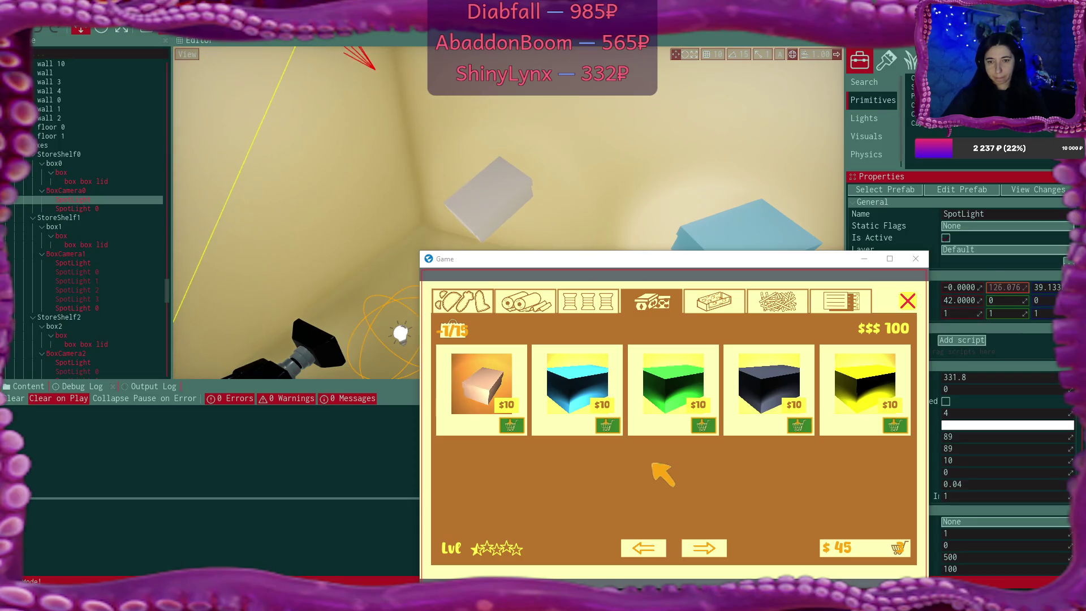
pyautogui.click(1018, 287)
pyautogui.write('125')
pyautogui.press('Return')
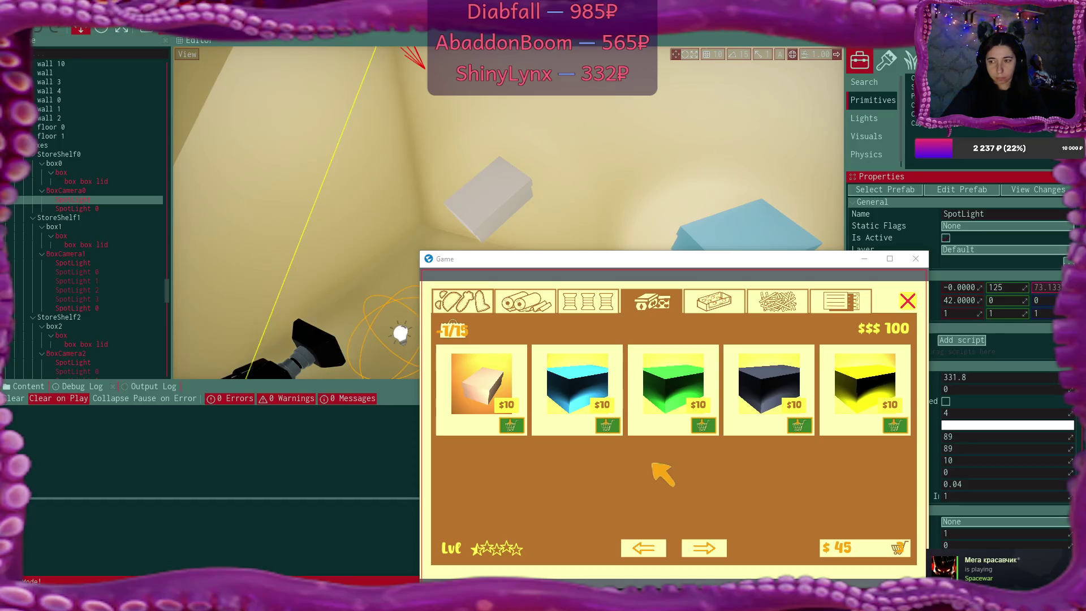
pyautogui.moveTo(981, 300); pyautogui.dragTo(992, 301)
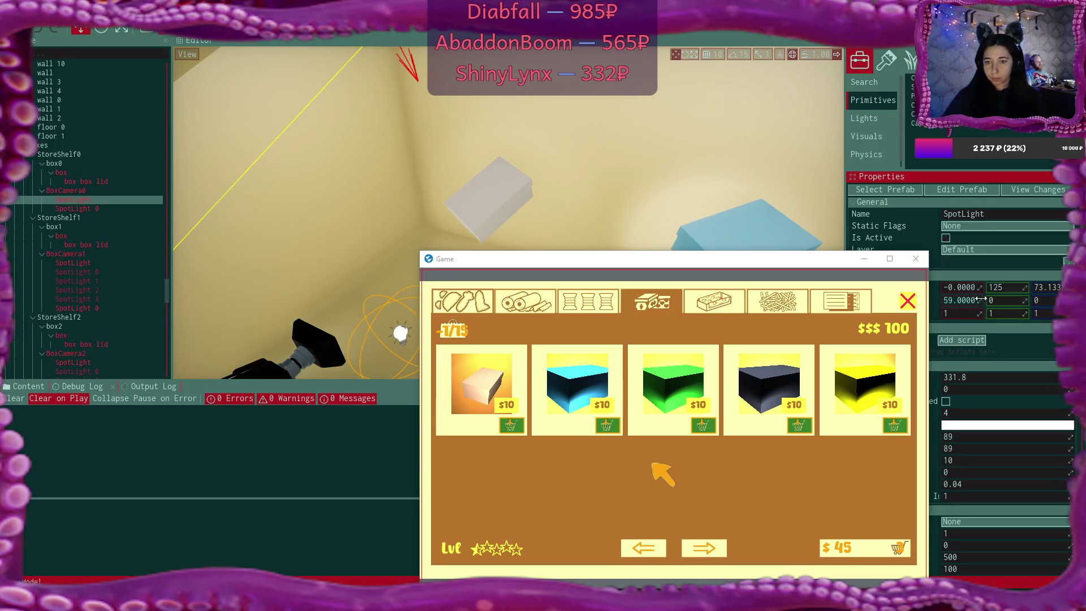
# Begin editing the SpotLight's first setting that reads 89
pyautogui.click(1008, 436)
# Set the SpotLight's first 89 setting to 36.9, drag the second to 47.7, then undo
pyautogui.write('86.9')
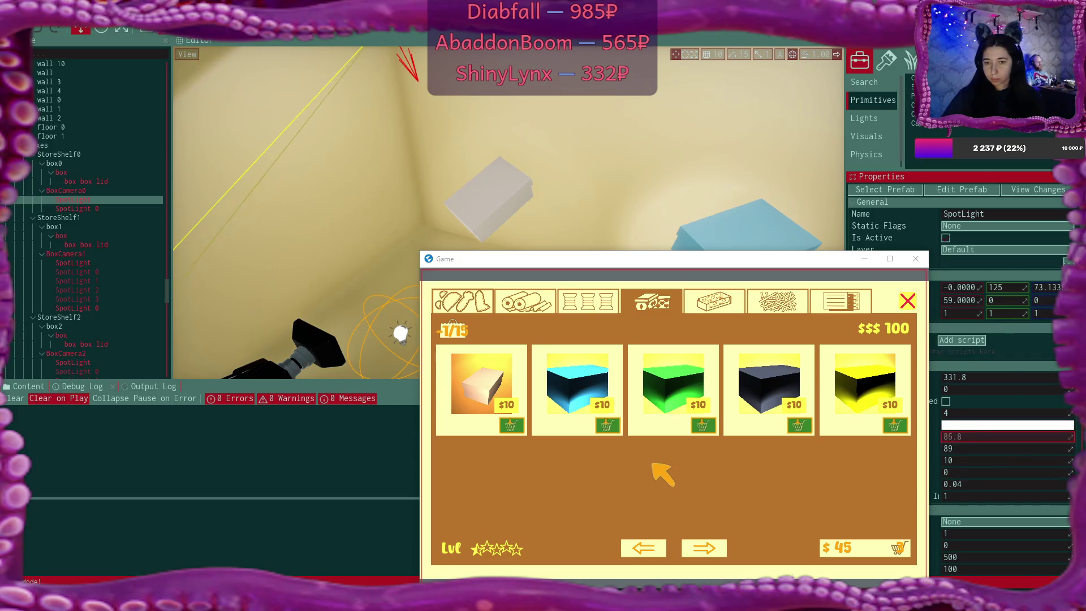
pyautogui.hotkey('ctrl', 'a')
pyautogui.write('28.9')
pyautogui.press('Return')
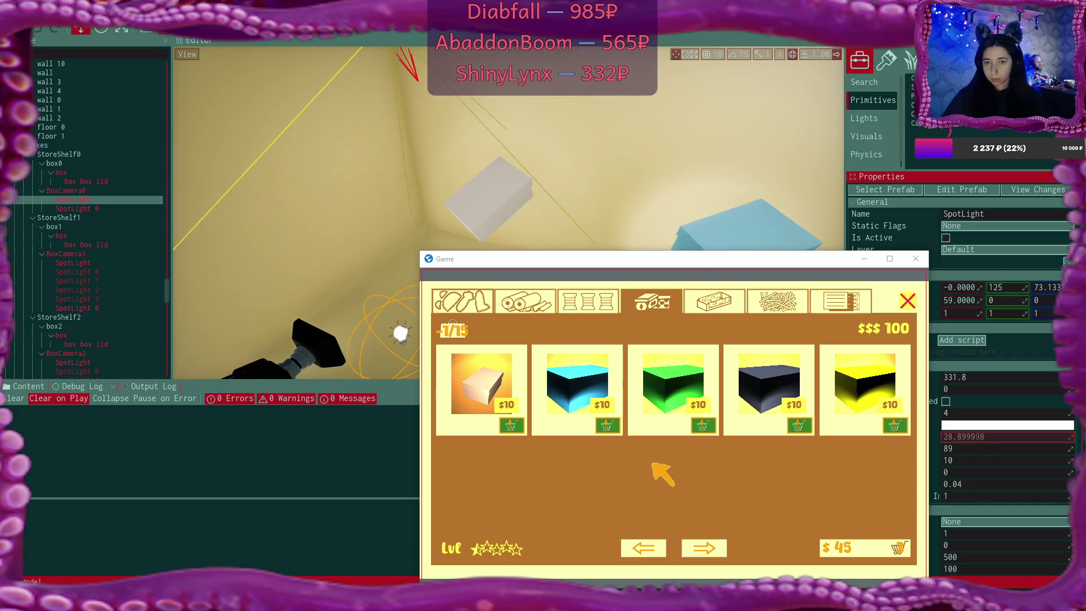
pyautogui.hotkey('ctrl', 'a')
pyautogui.write('36.9')
pyautogui.press('Return')
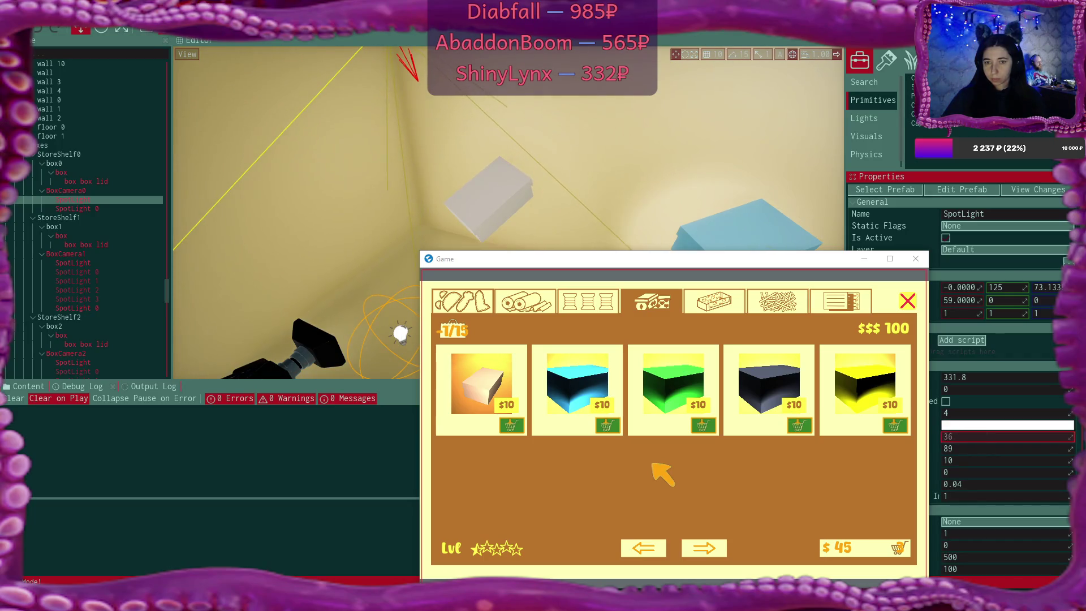
pyautogui.click(1067, 452)
pyautogui.moveTo(1069, 448)
pyautogui.mouseDown()
pyautogui.moveTo(983, 448)
pyautogui.moveTo(1077, 437)
pyautogui.mouseUp()
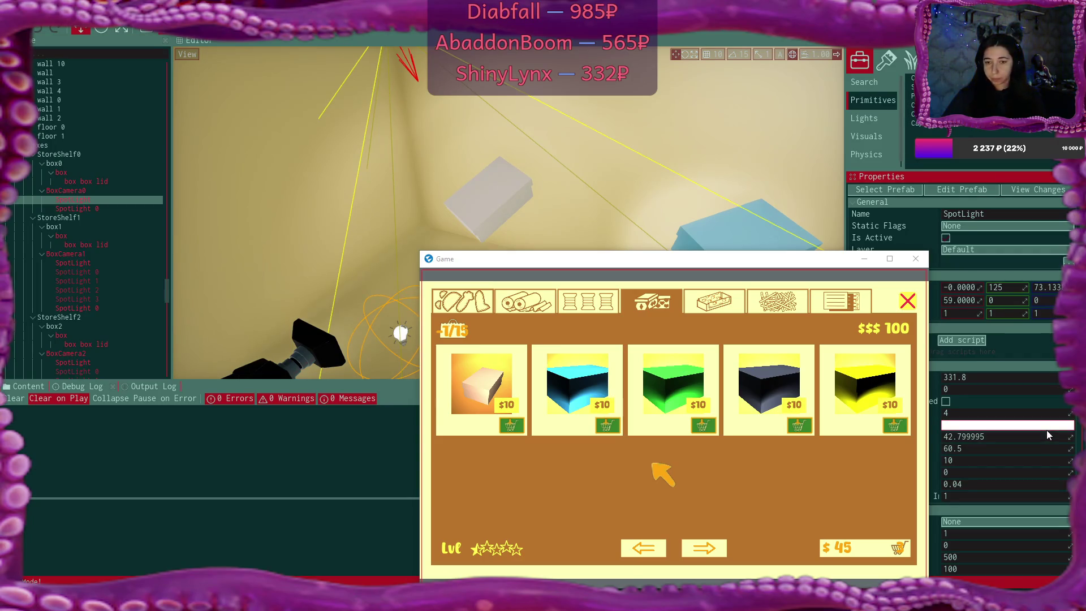
pyautogui.hotkey('ctrl', 'z')
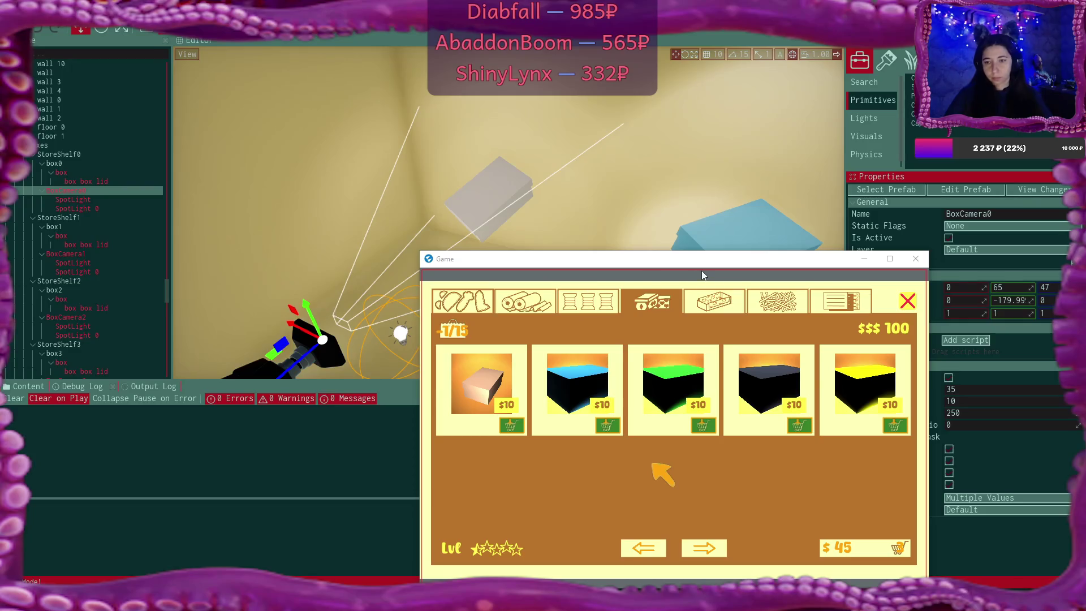
# Dock the Game window, then buy the first box, two third boxes and two second notes
pyautogui.press('Escape')
pyautogui.moveTo(522, 236); pyautogui.dragTo(522, 235)
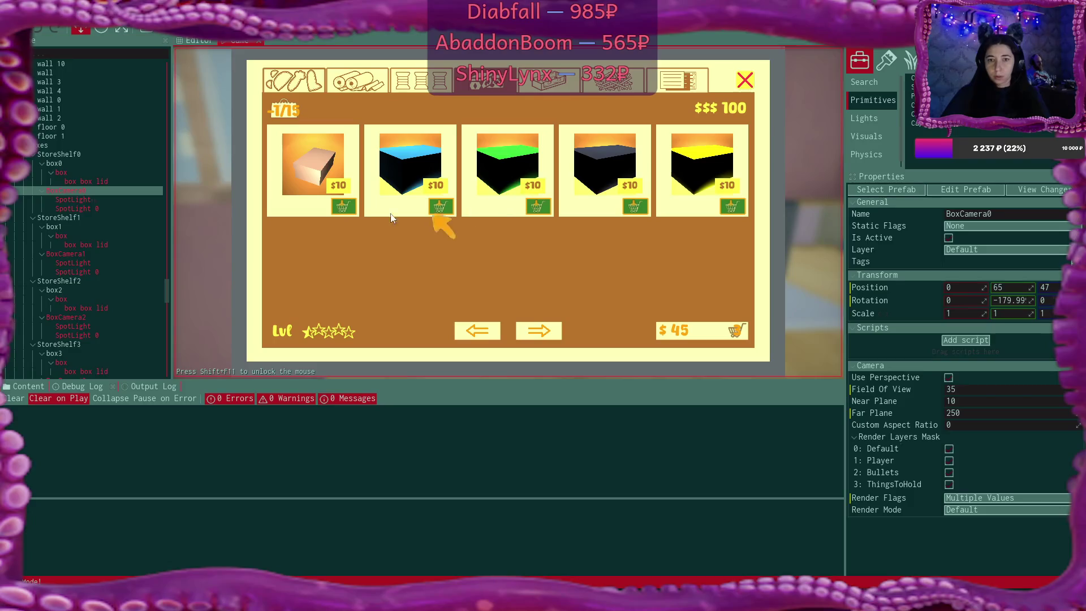
pyautogui.click(342, 206)
pyautogui.doubleClick(544, 208)
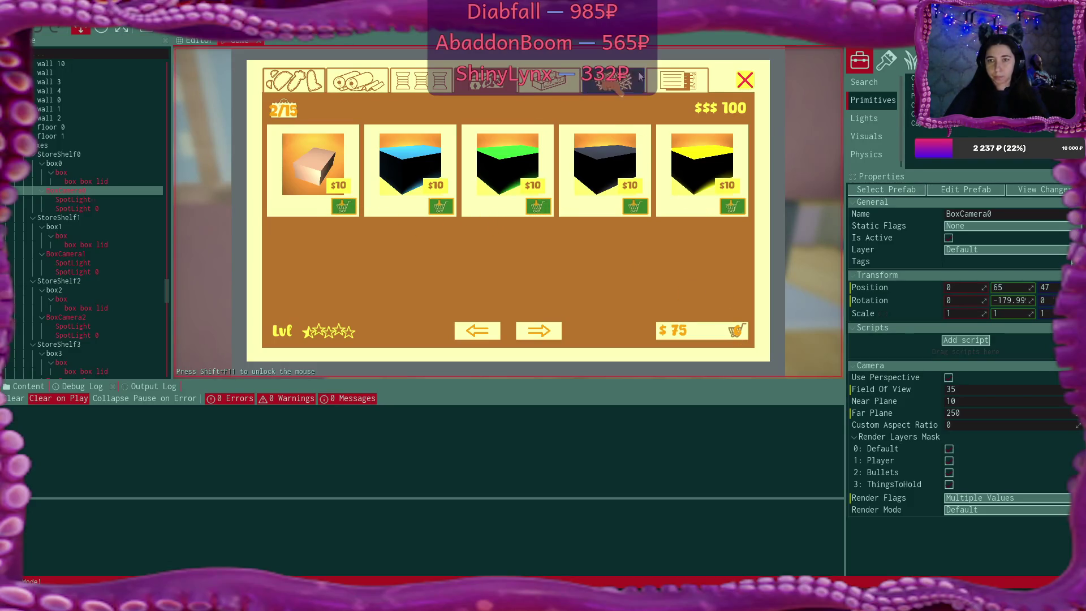
pyautogui.click(681, 74)
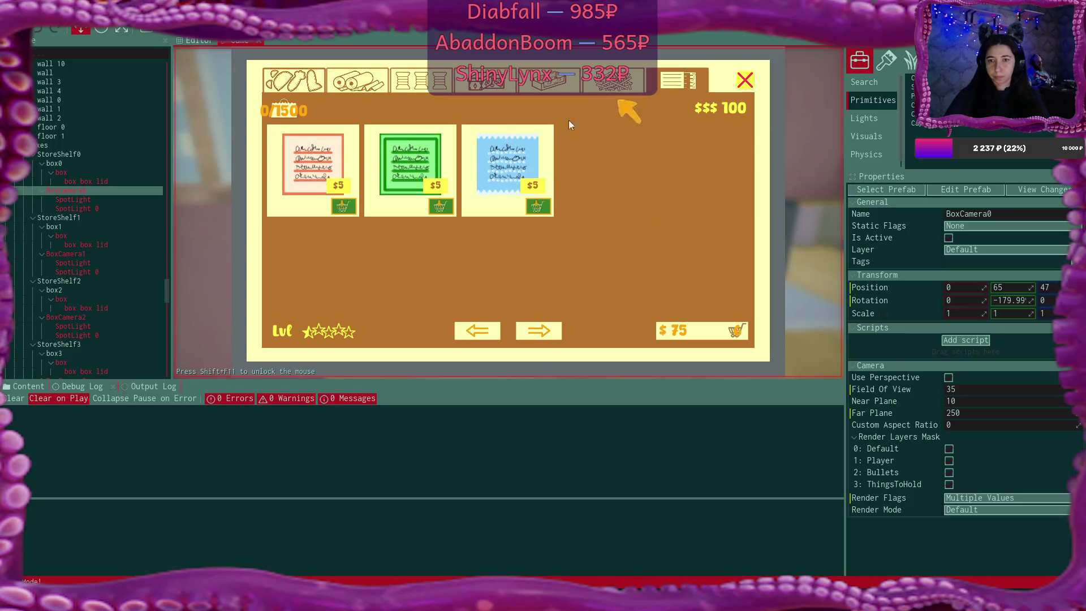
pyautogui.click(434, 206)
pyautogui.click(434, 206)
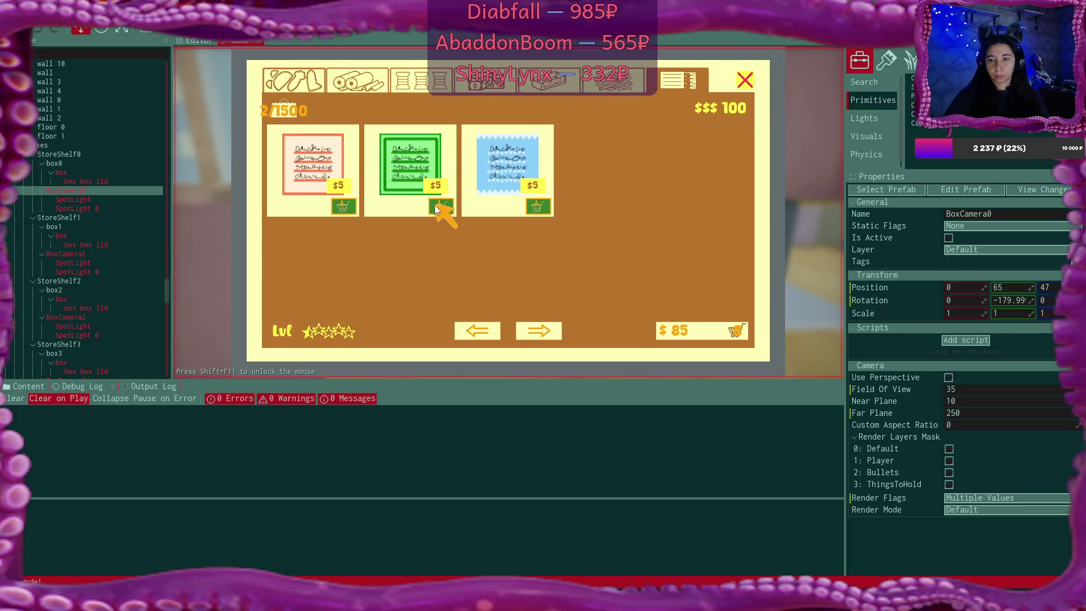
# Remove the $5 item from the cart, then buy the orange and pale green spools
pyautogui.click(674, 331)
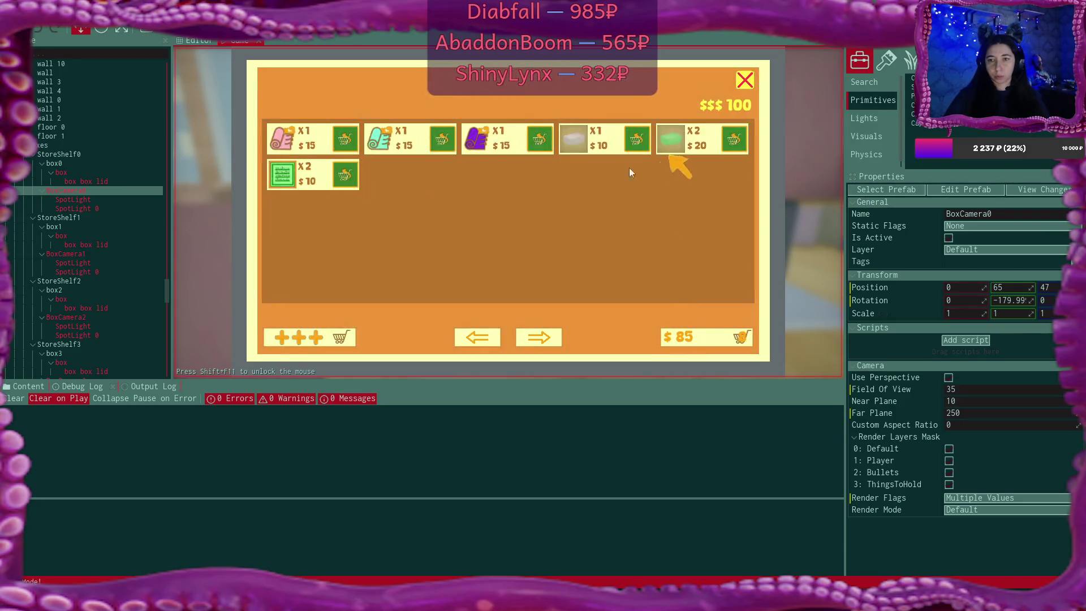
pyautogui.click(340, 174)
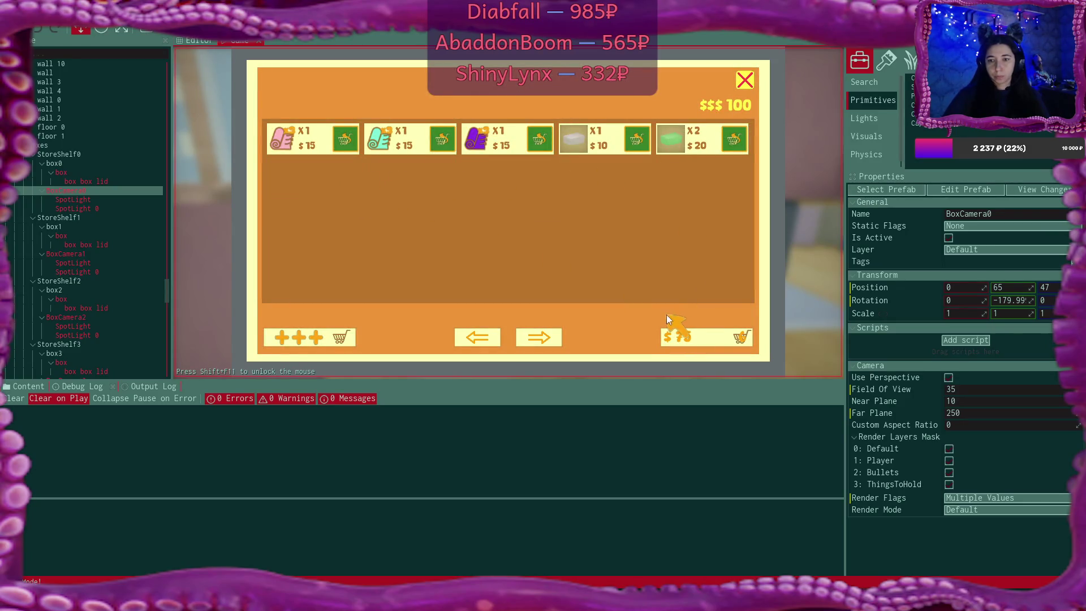
pyautogui.click(338, 339)
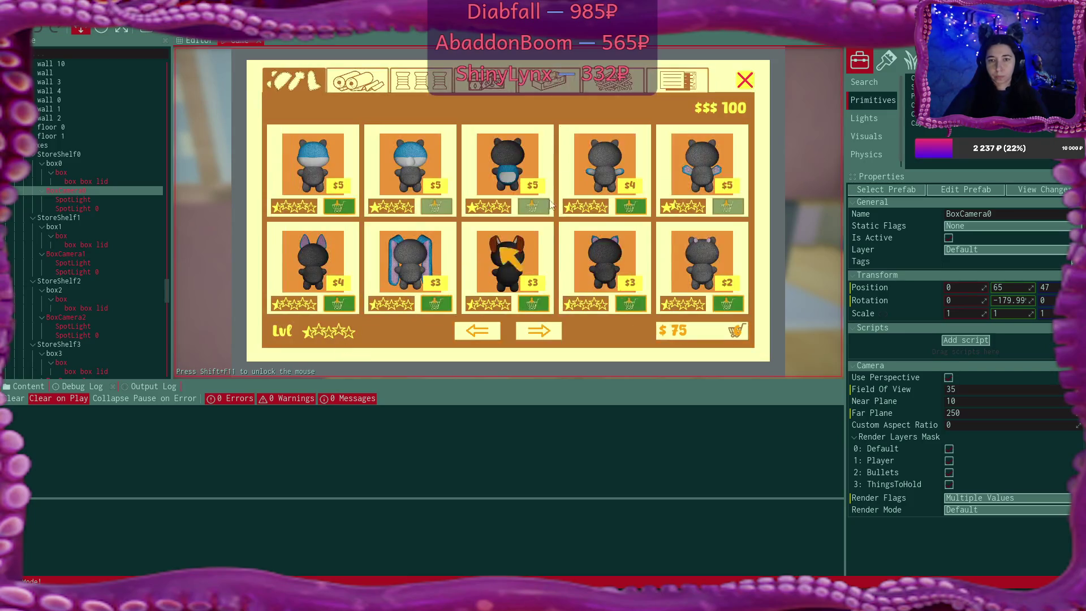
pyautogui.click(423, 84)
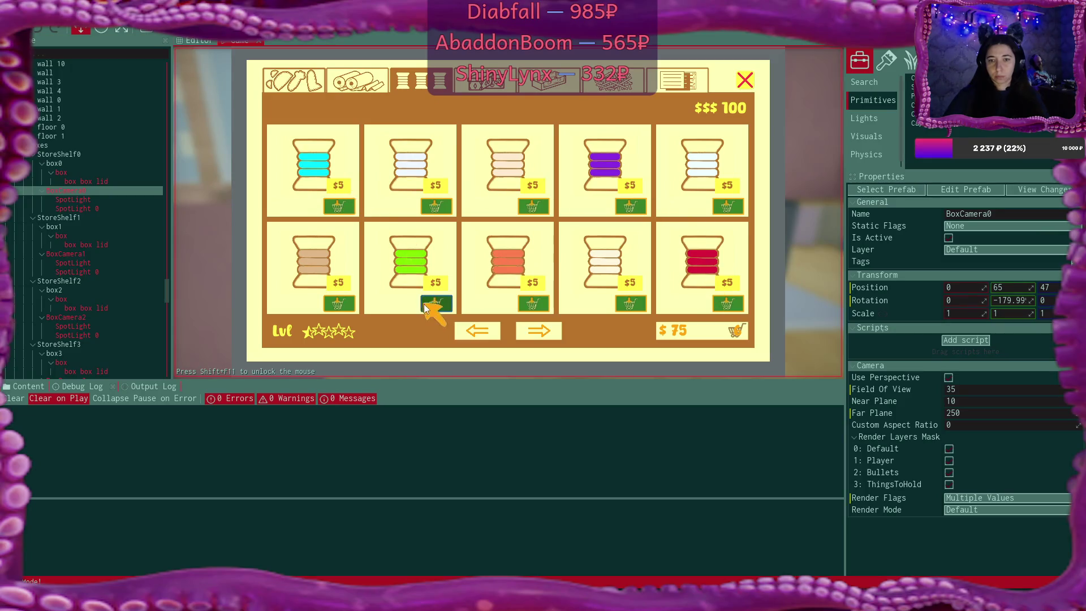
pyautogui.click(544, 308)
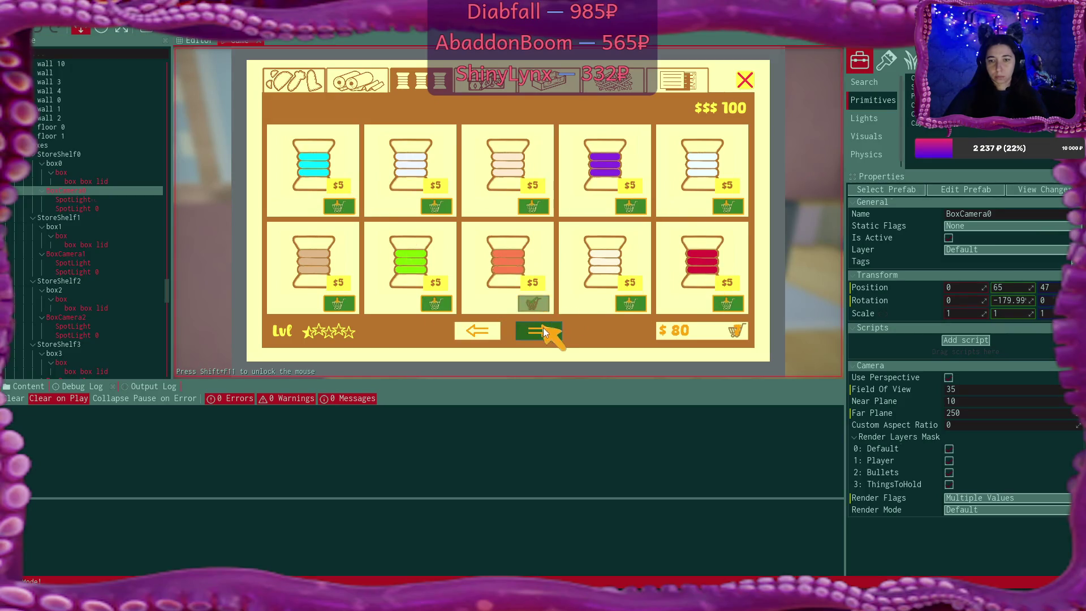
pyautogui.click(542, 330)
pyautogui.click(629, 206)
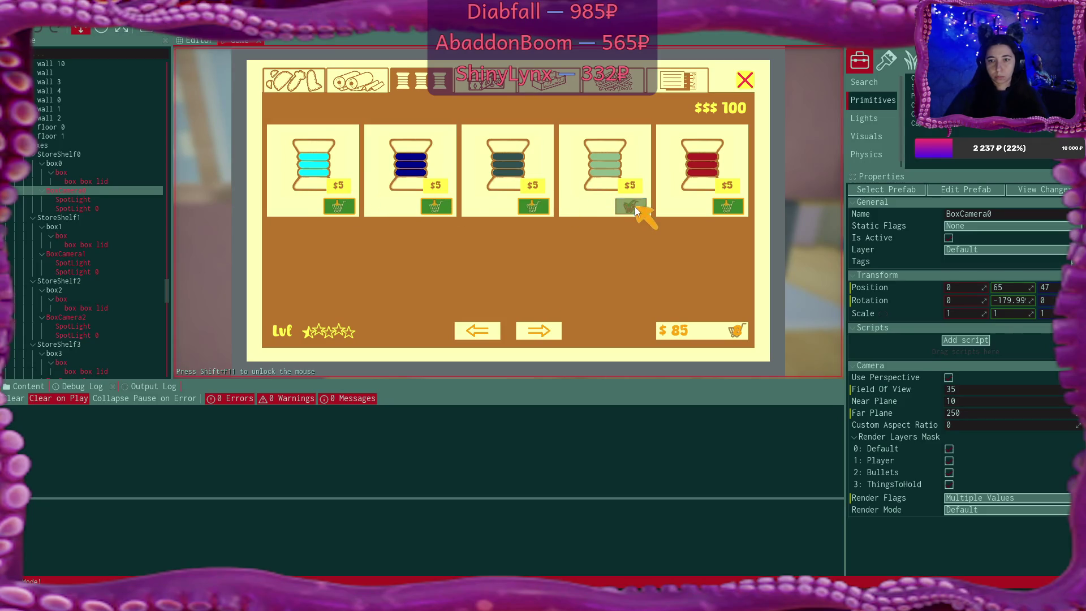
pyautogui.click(479, 331)
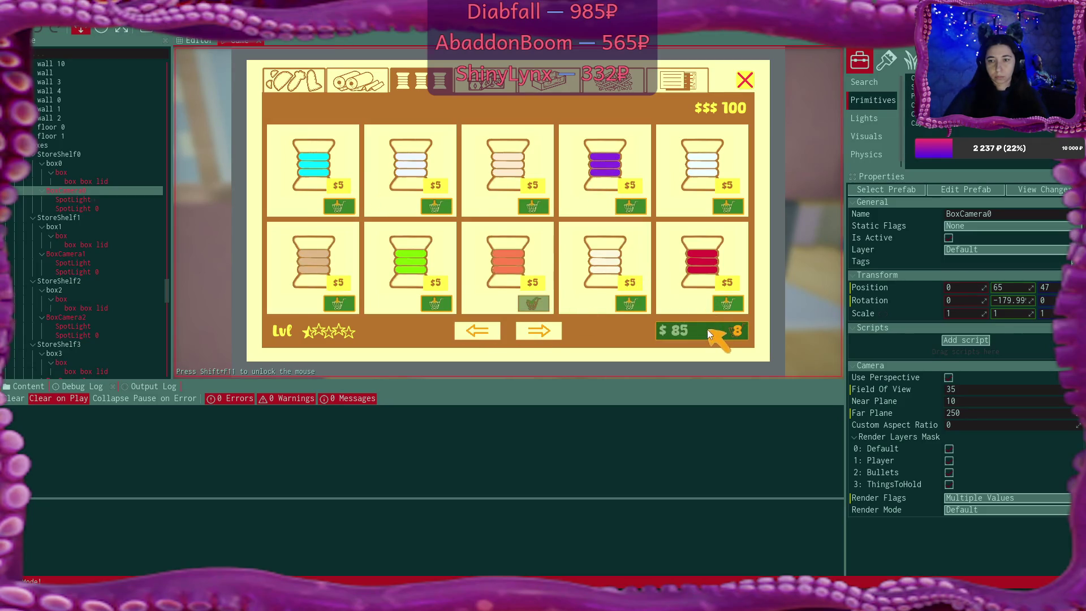
# Buy three straw stuffing items including the purple one, pay the $100 cart, and close the shop
pyautogui.click(610, 84)
pyautogui.click(535, 206)
pyautogui.click(442, 207)
pyautogui.click(343, 207)
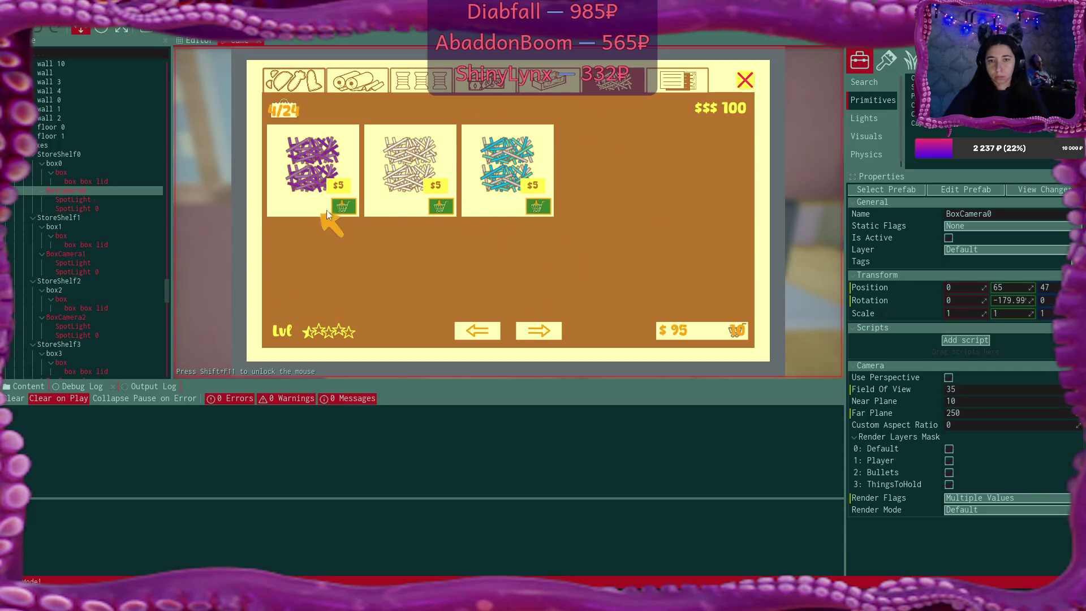
pyautogui.click(733, 331)
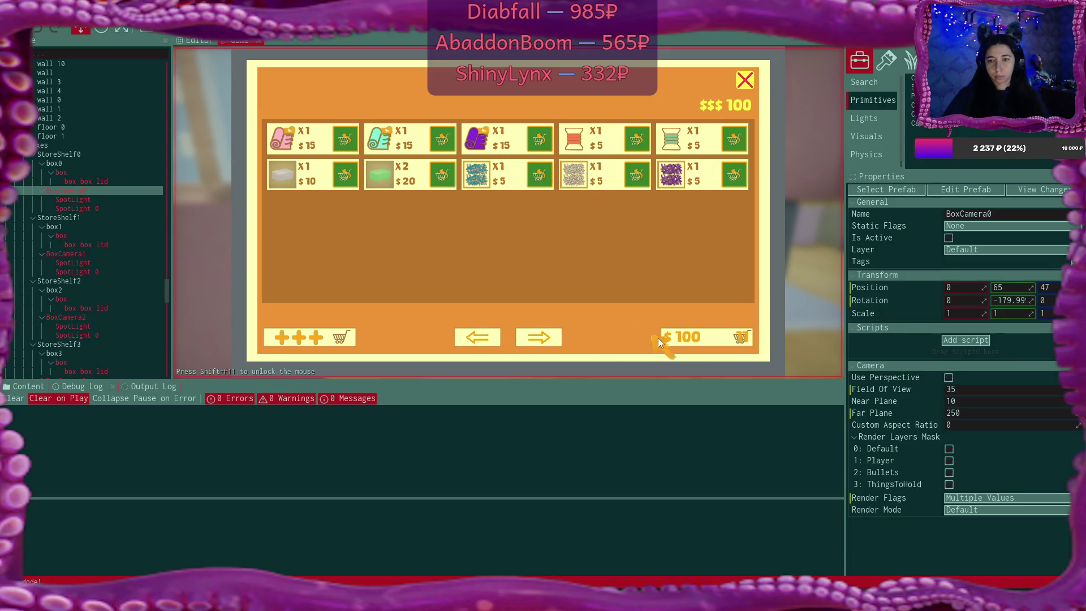
pyautogui.click(675, 338)
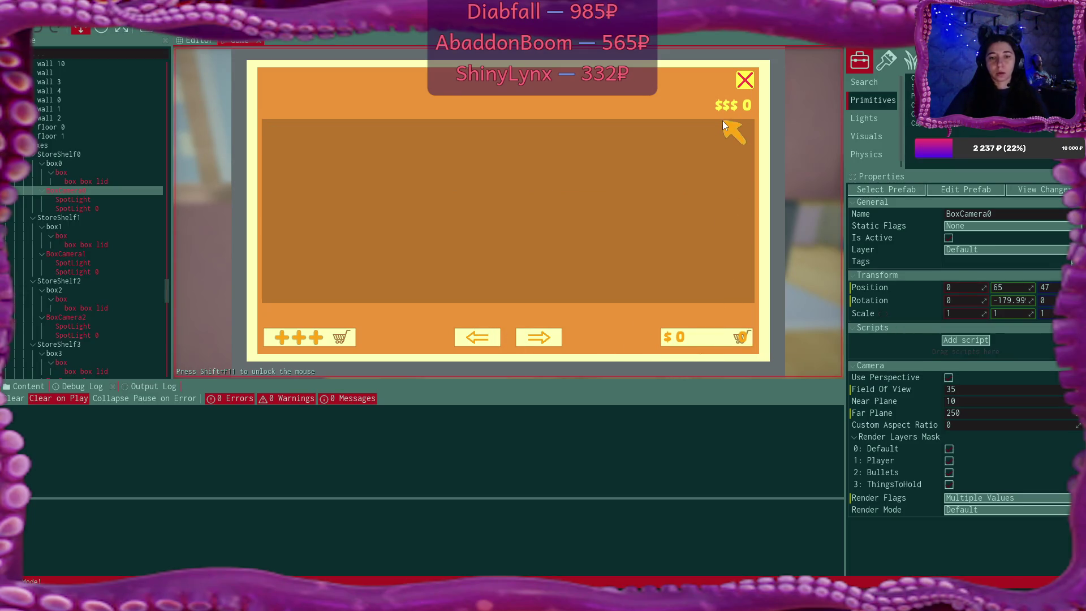
pyautogui.click(746, 78)
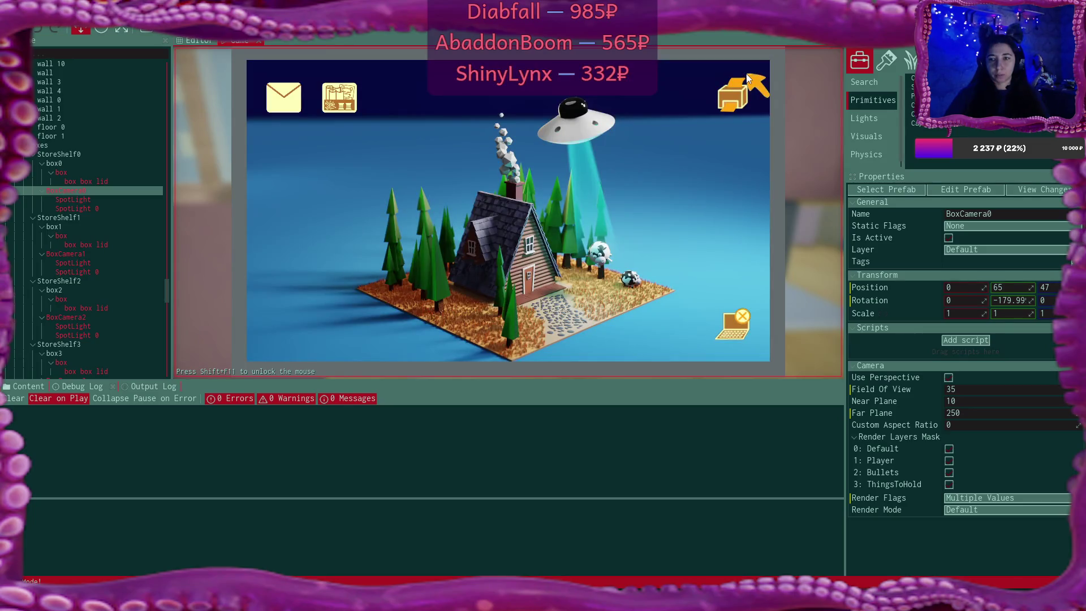
# Leave the laptop, walk around the room, and sit back down at the laptop
pyautogui.click(732, 325)
pyautogui.press('w')
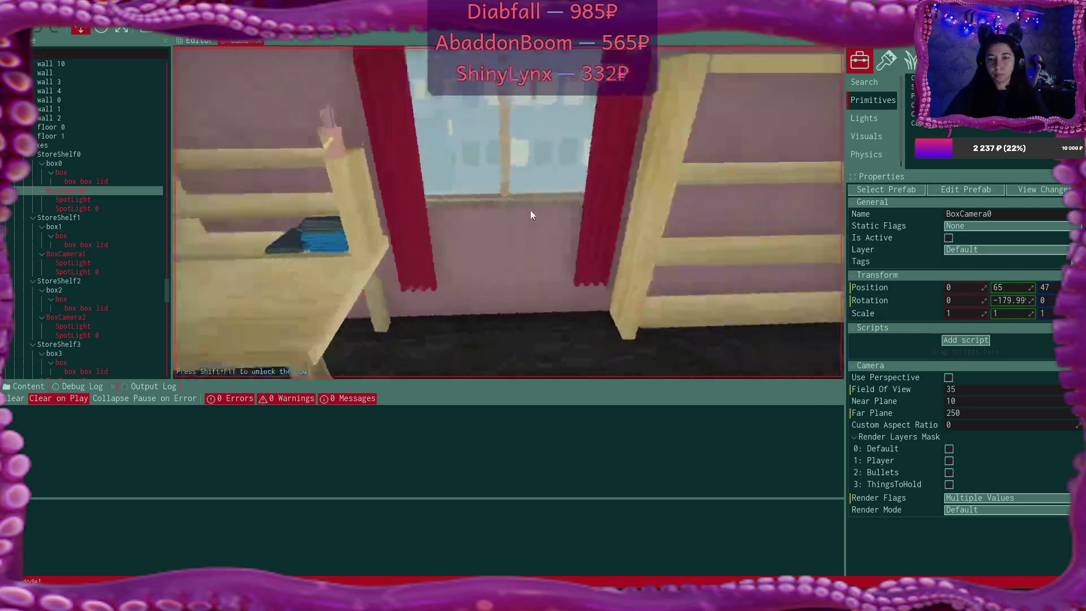
pyautogui.press('w')
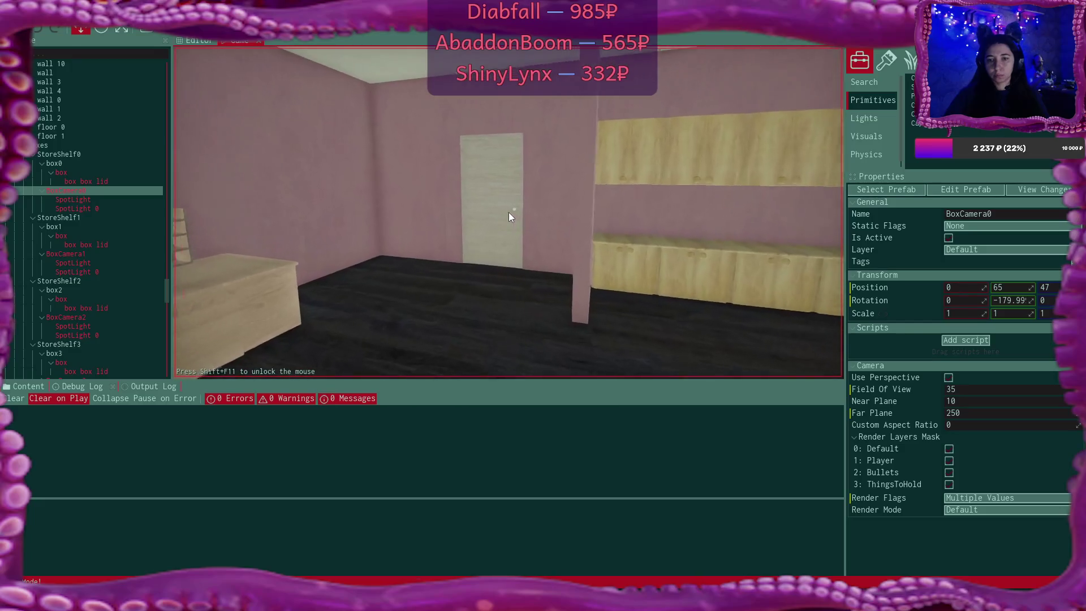
pyautogui.press('w')
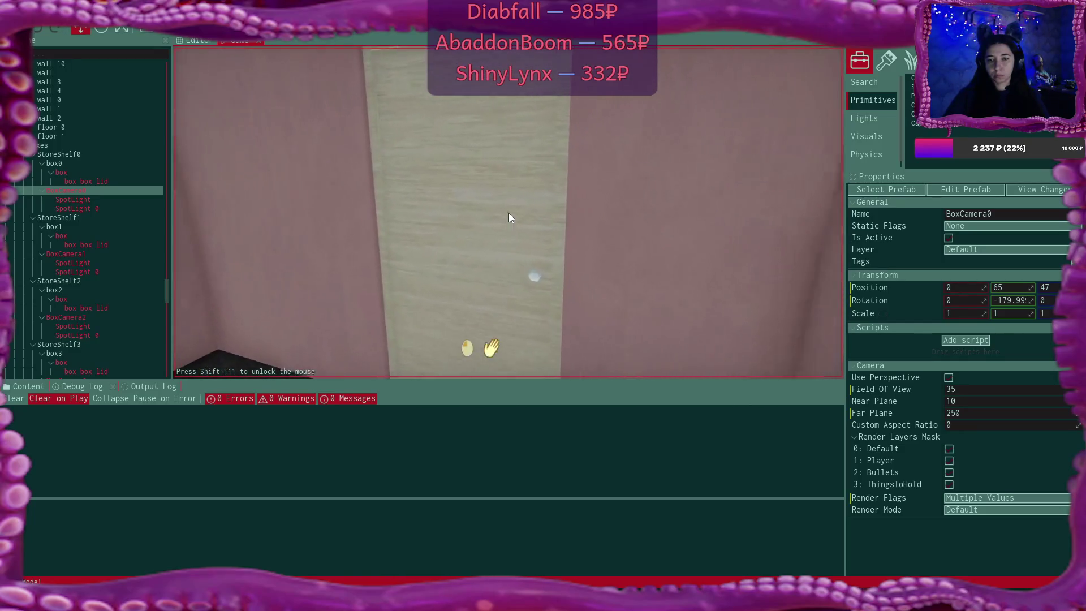
pyautogui.press('w')
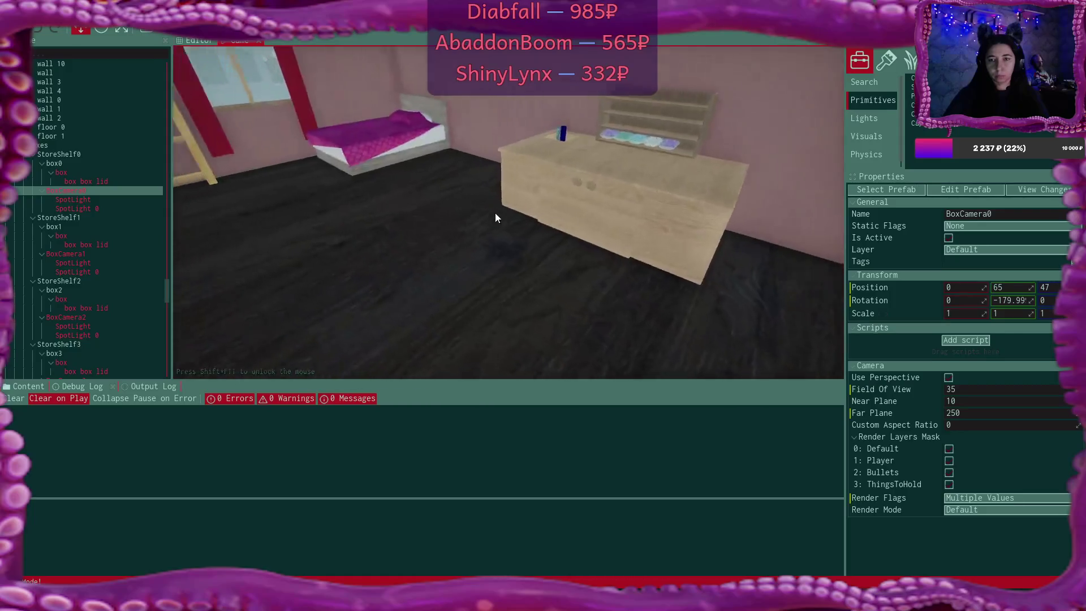
pyautogui.press('w')
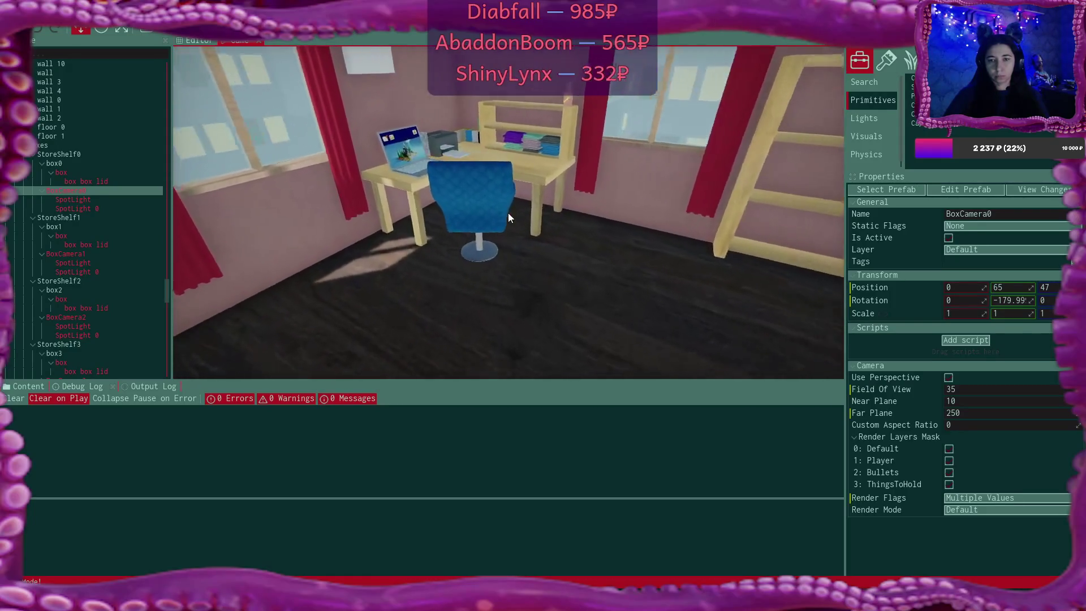
pyautogui.click(508, 213)
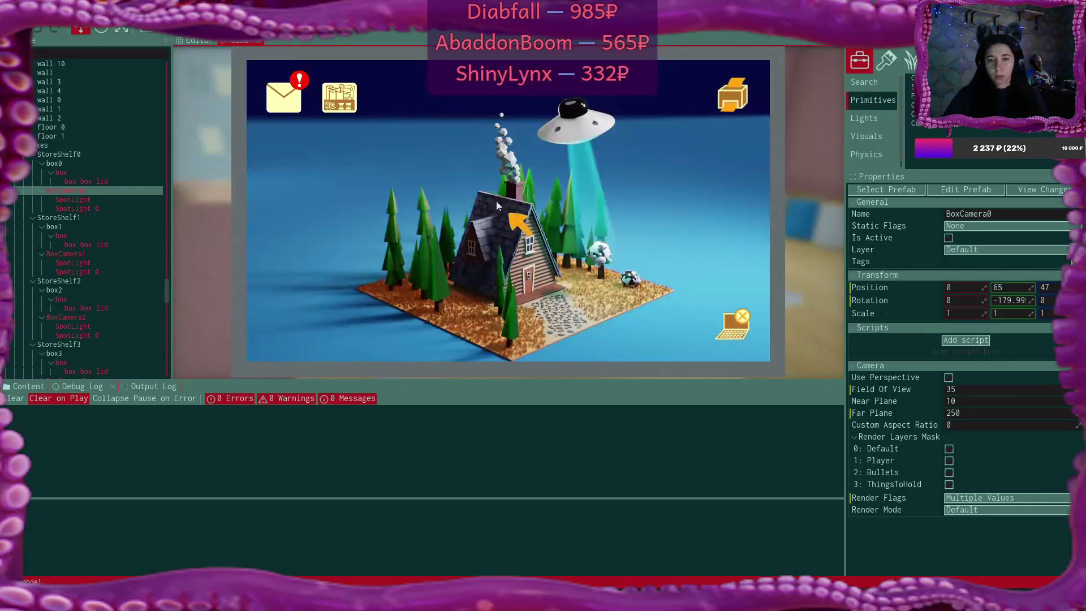
# Unlock the online shop from the sell-your-plushies e-mail in Bmail
pyautogui.click(300, 110)
pyautogui.click(478, 189)
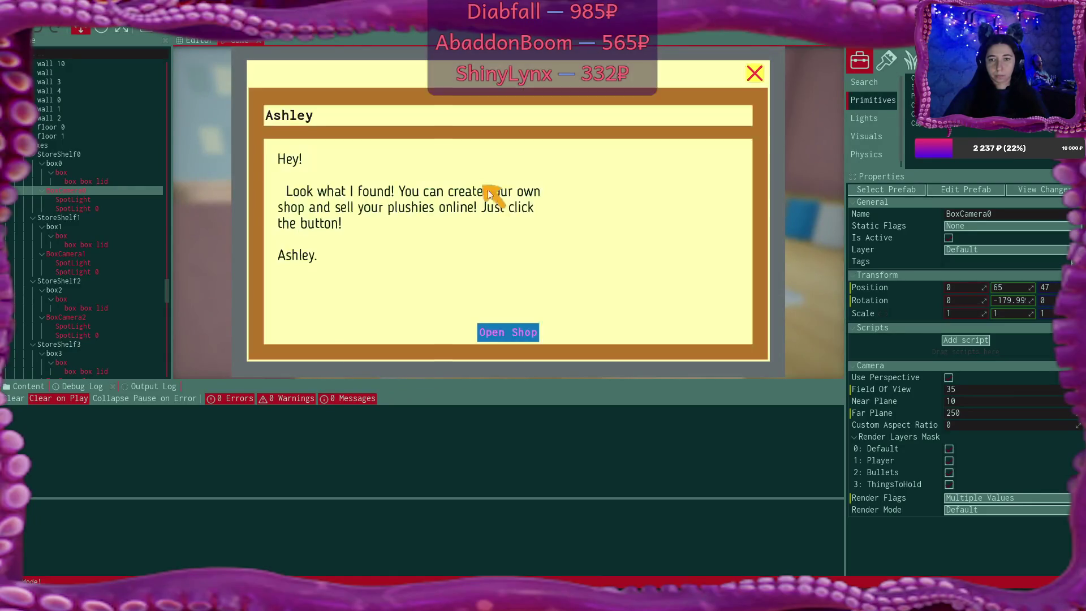
pyautogui.click(515, 329)
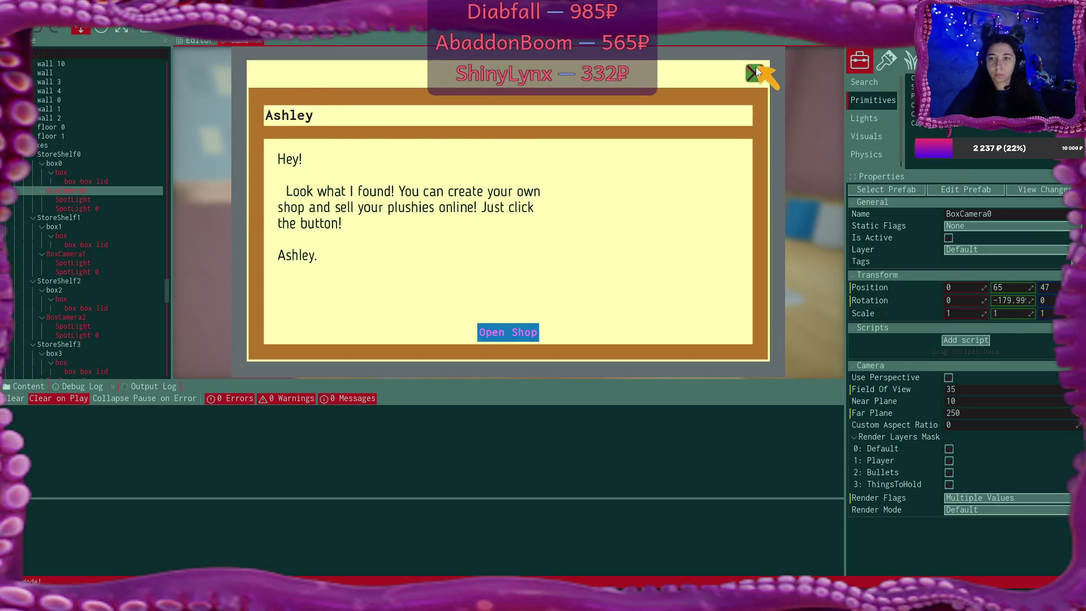
pyautogui.click(754, 72)
pyautogui.click(756, 72)
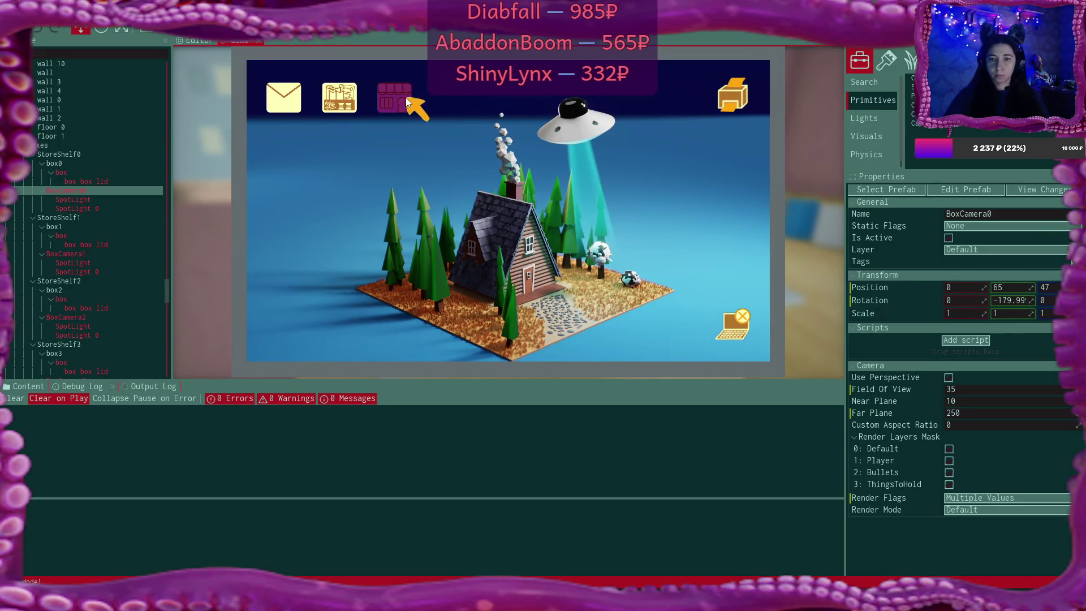
# Name the new online shop 'Name' and close the shop panel
pyautogui.click(408, 100)
pyautogui.click(524, 207)
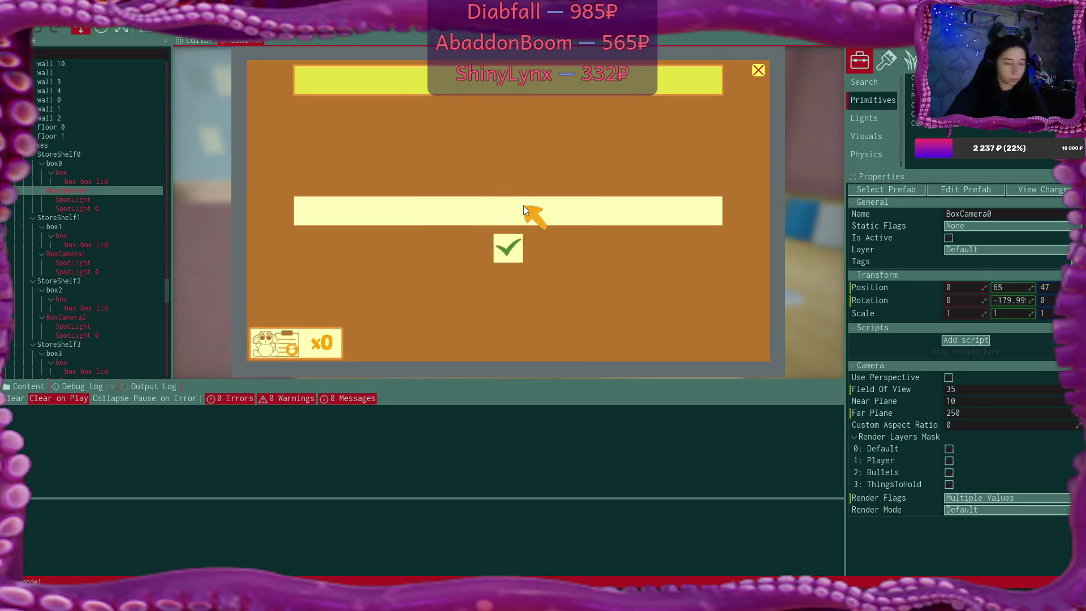
pyautogui.click(524, 208)
pyautogui.write('Name')
pyautogui.click(507, 248)
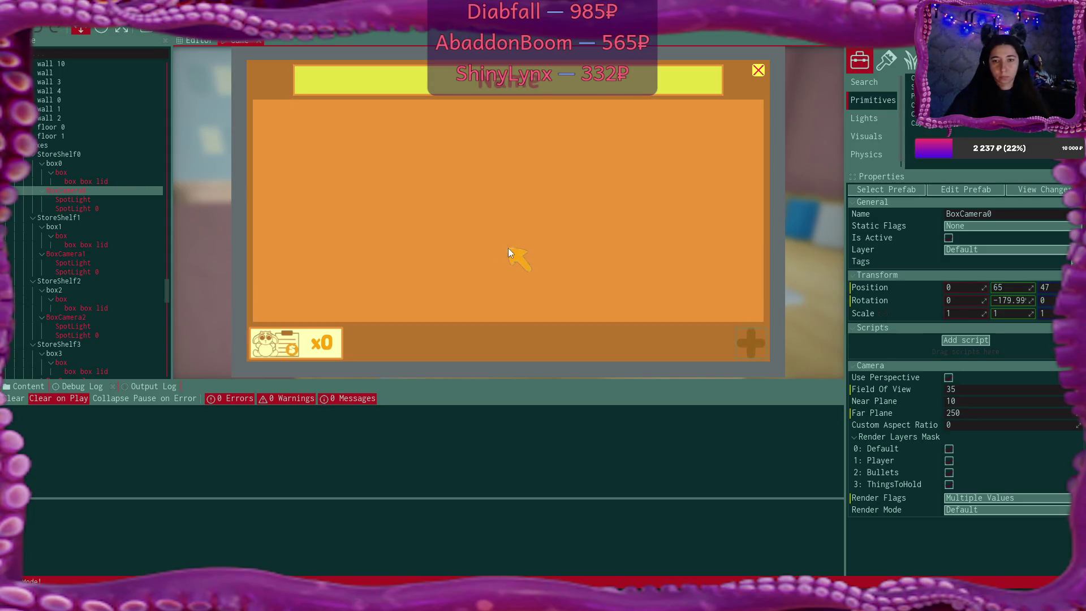
pyautogui.click(756, 68)
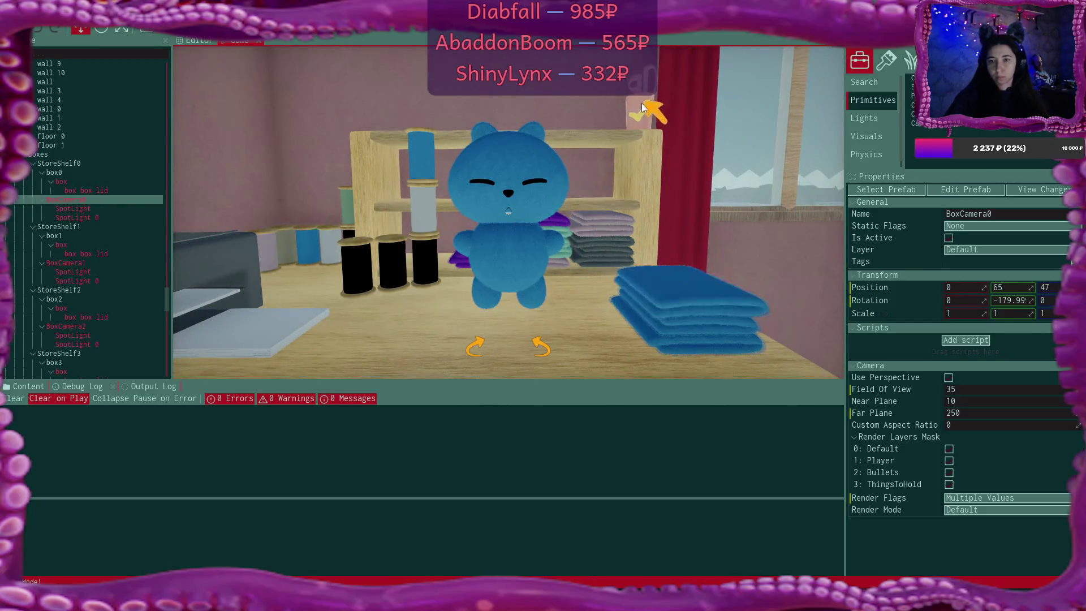
# Recolour the plushie with purple body, teal arms and lavender belly, confirm it, and return to the laptop
pyautogui.click(641, 103)
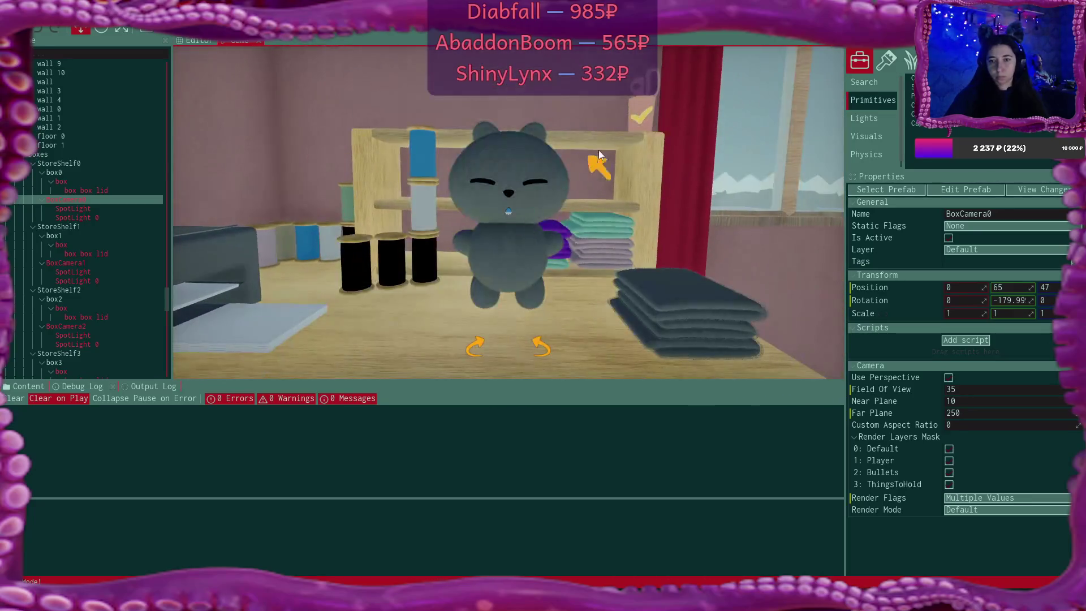
pyautogui.click(708, 317)
pyautogui.click(712, 333)
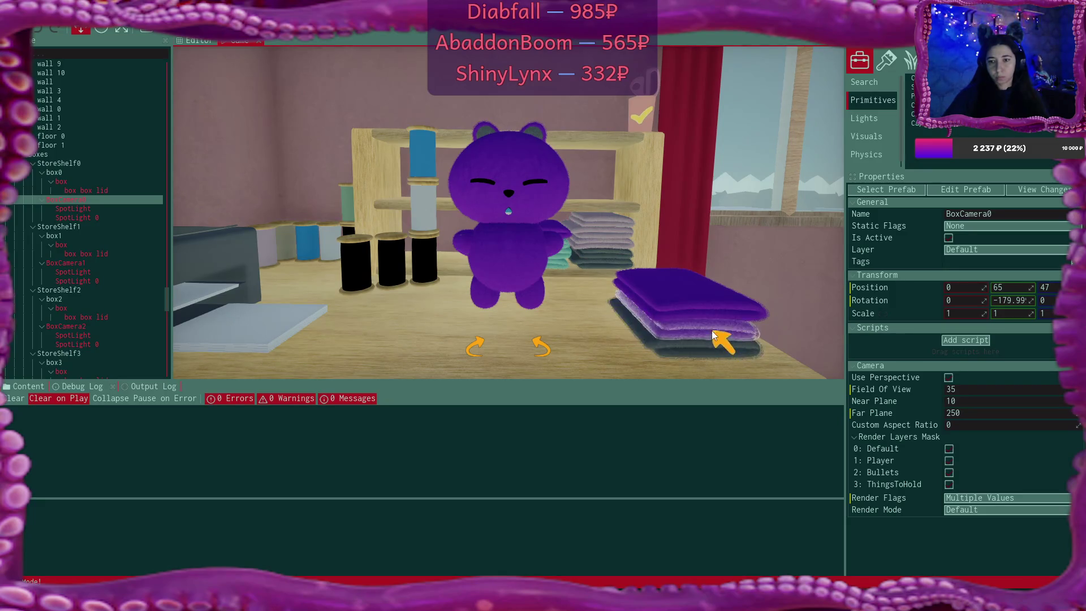
pyautogui.click(714, 345)
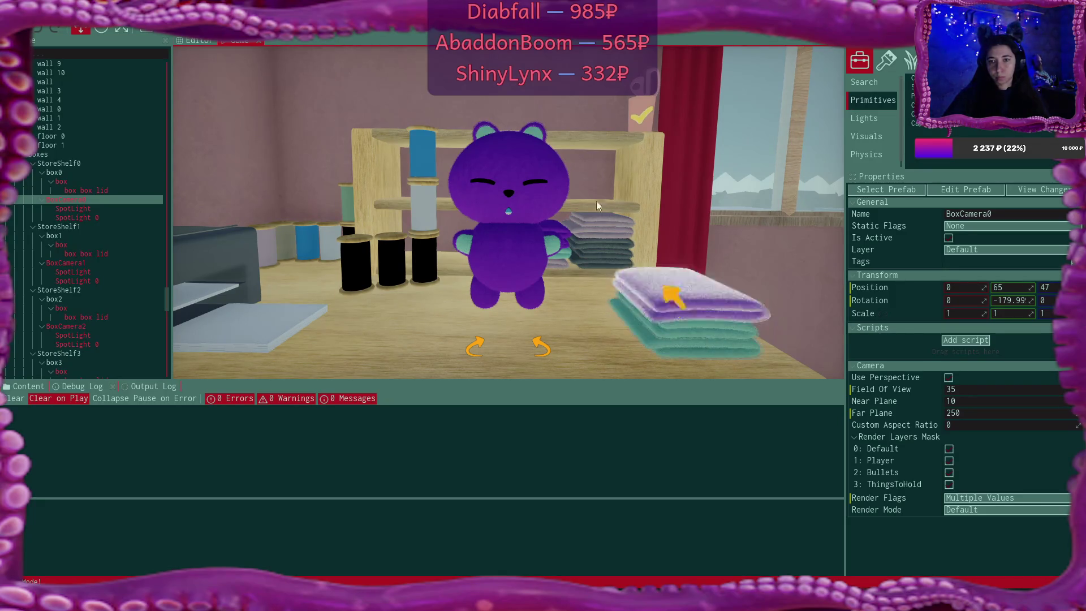
pyautogui.click(537, 130)
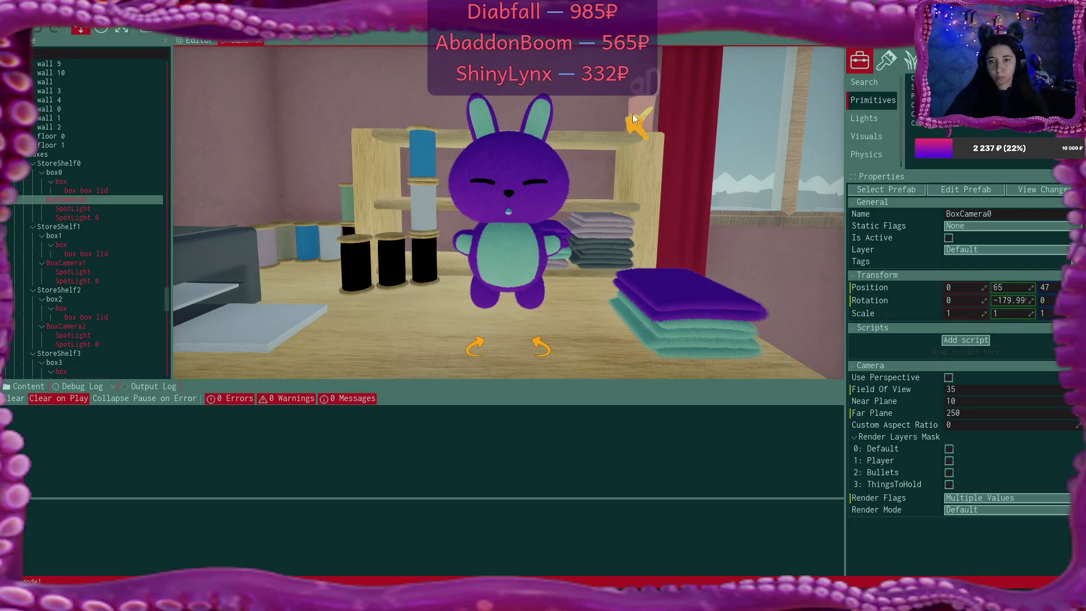
pyautogui.click(635, 114)
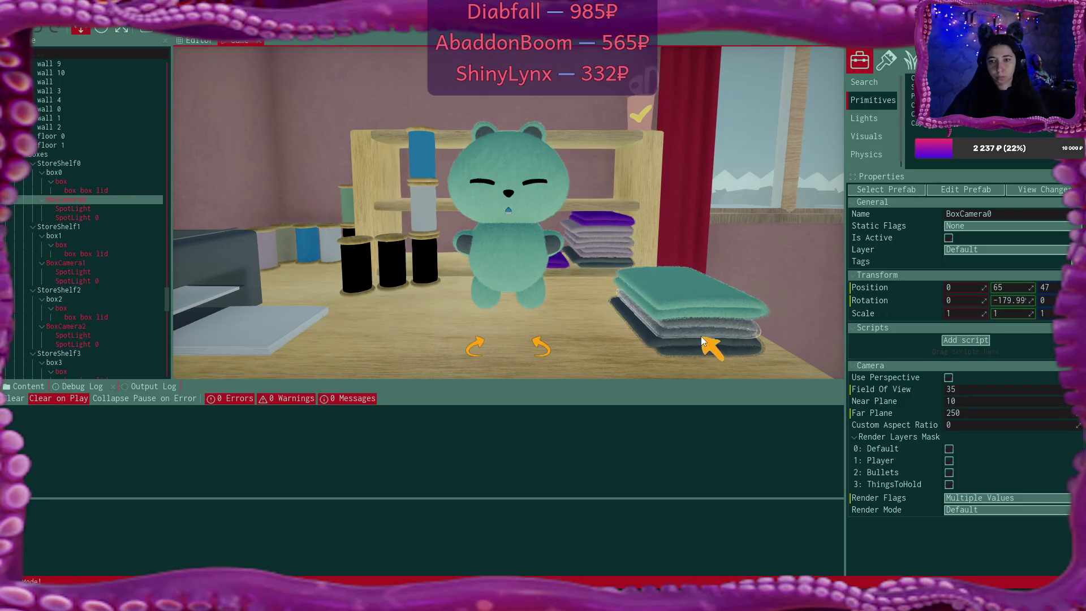
pyautogui.click(706, 355)
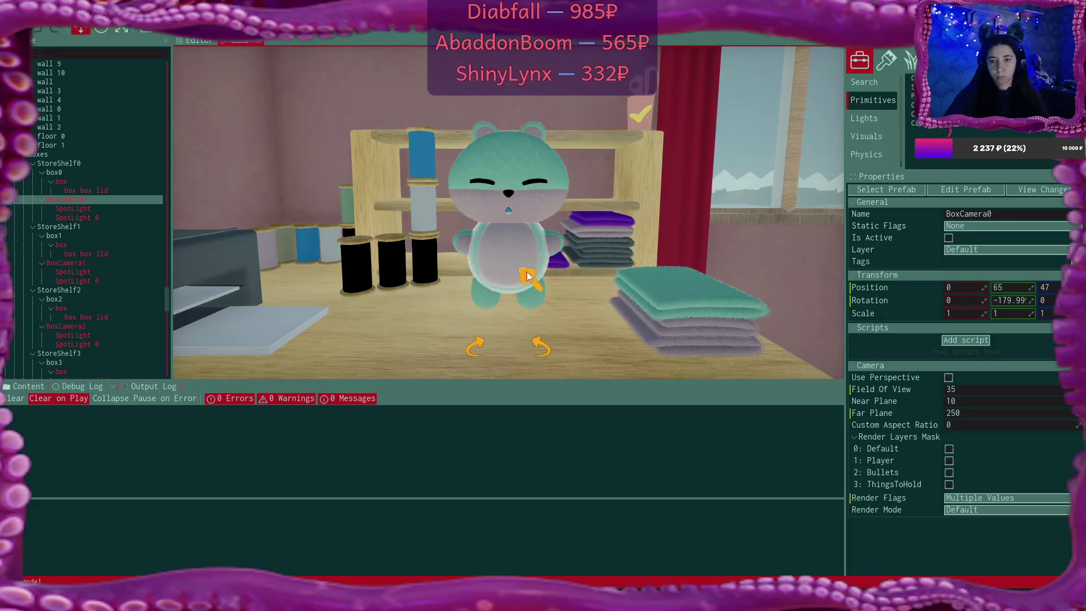
pyautogui.click(644, 123)
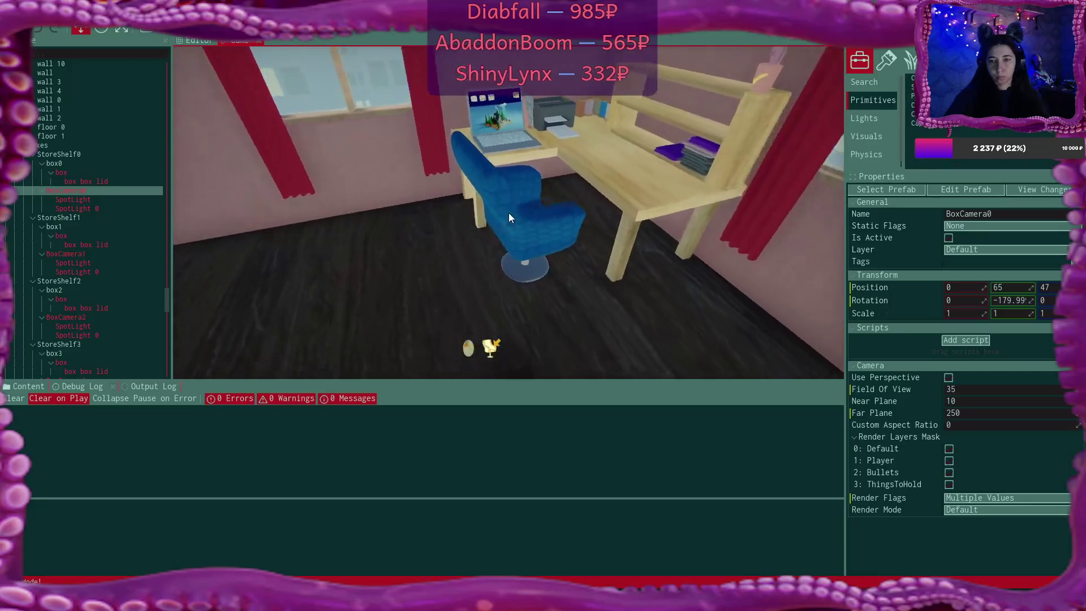
pyautogui.click(508, 213)
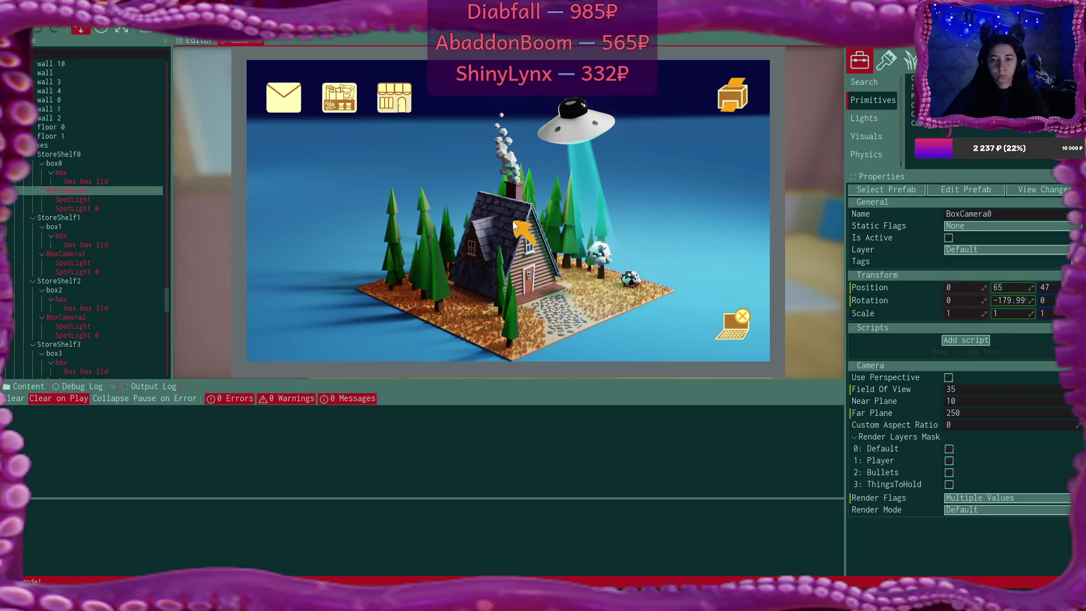
# List the blue bear plushie at $25 twice in the online shop
pyautogui.click(394, 98)
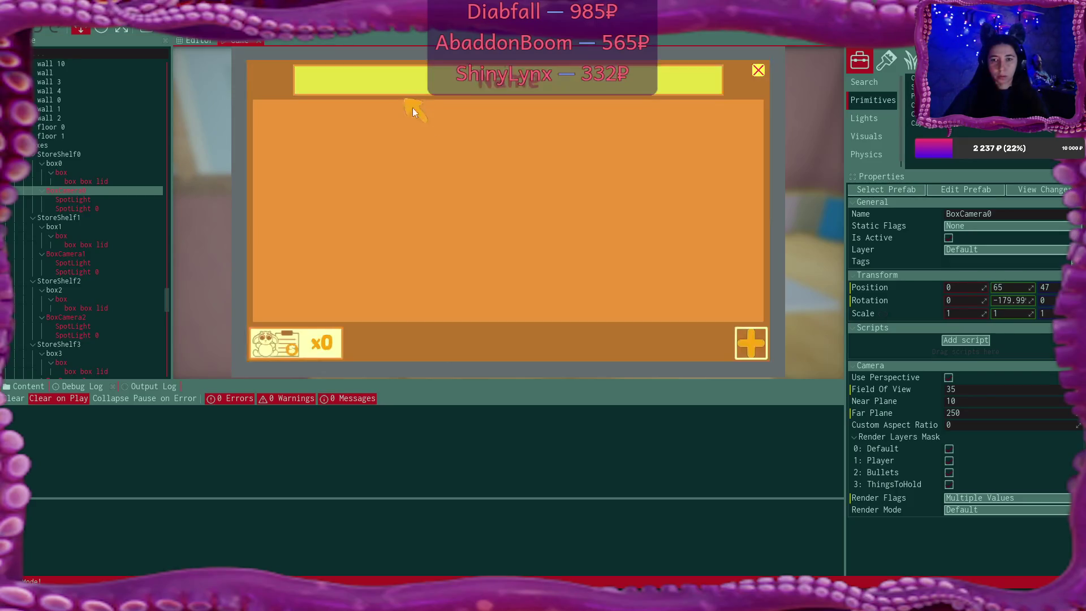
pyautogui.click(748, 342)
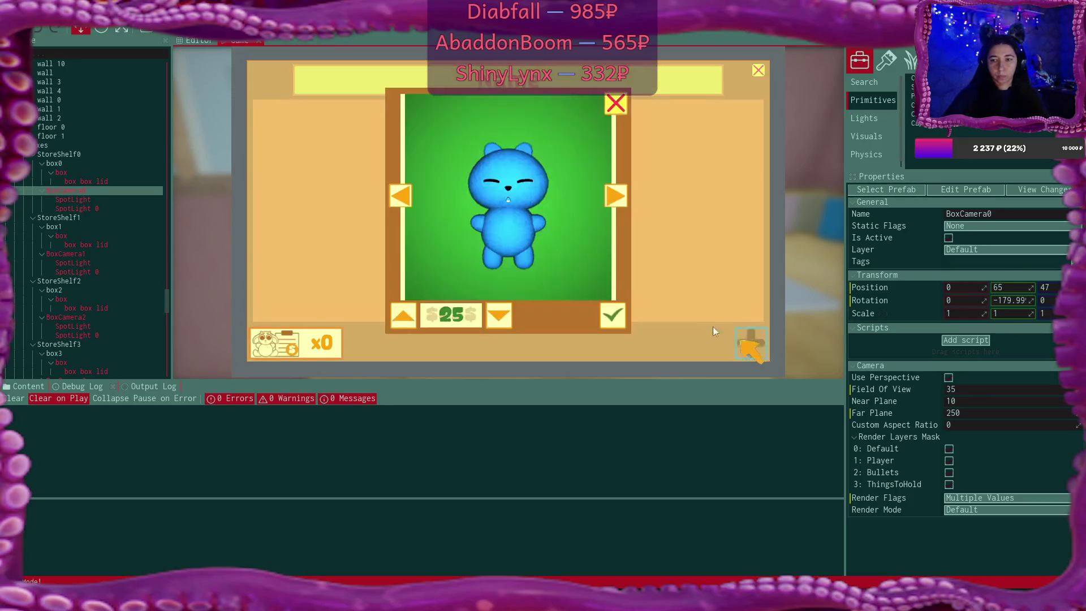
pyautogui.click(621, 204)
pyautogui.click(620, 199)
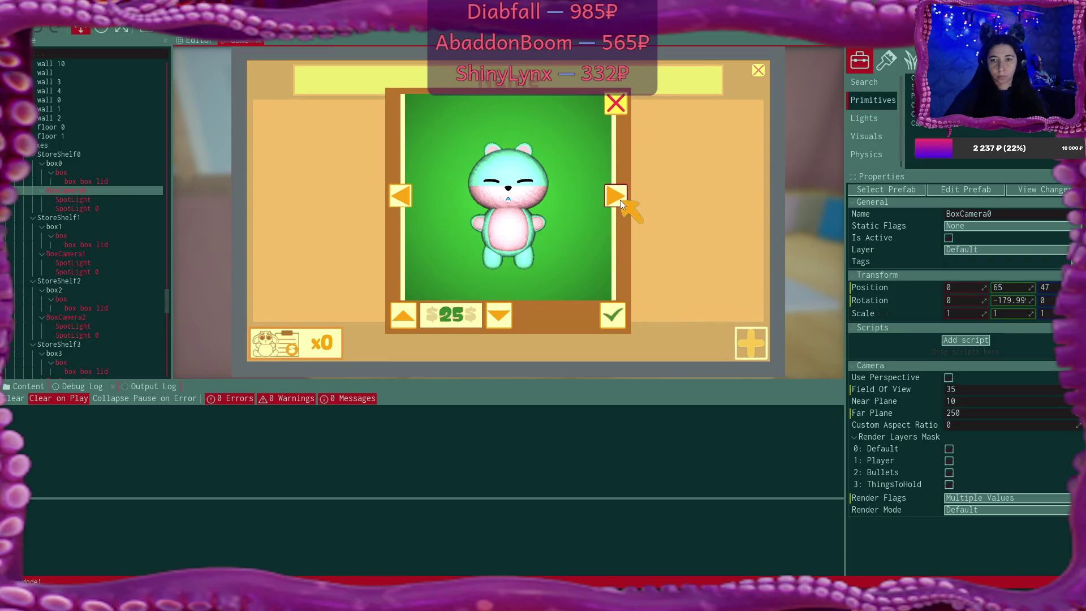
pyautogui.click(397, 198)
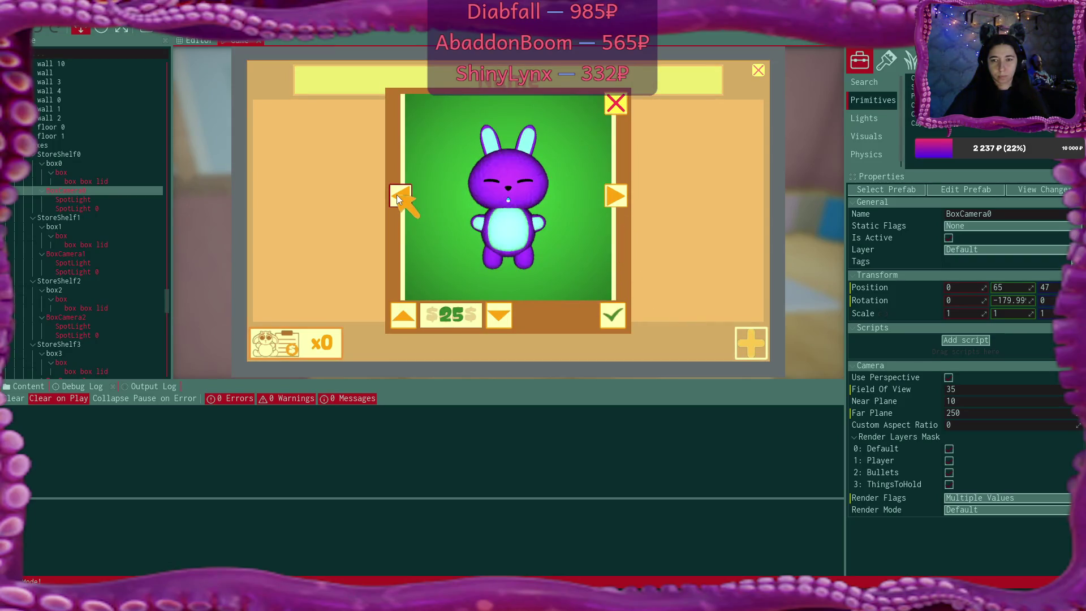
pyautogui.click(402, 201)
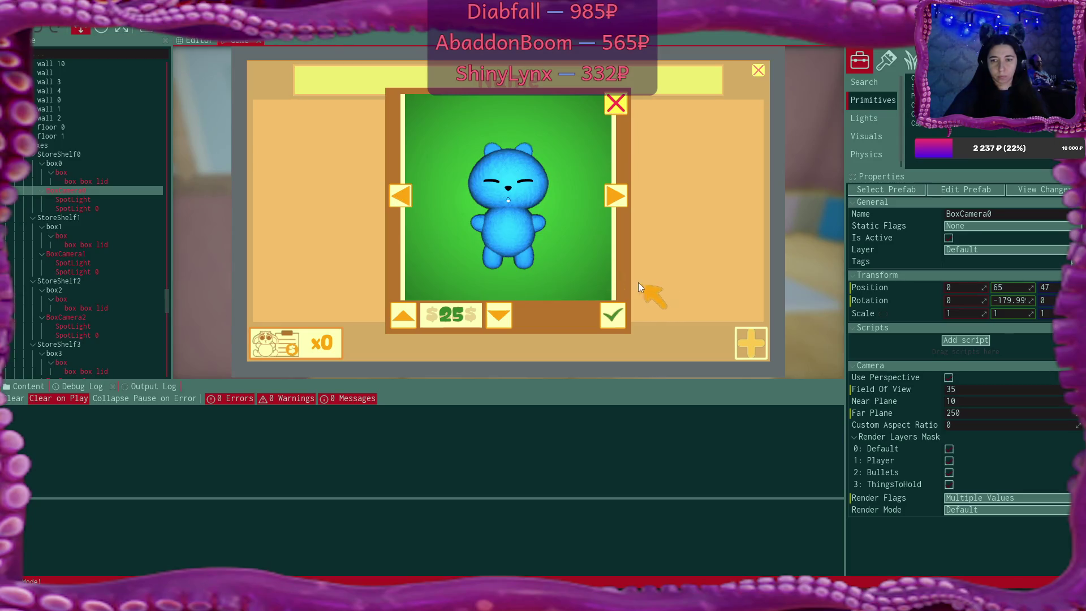
pyautogui.click(615, 315)
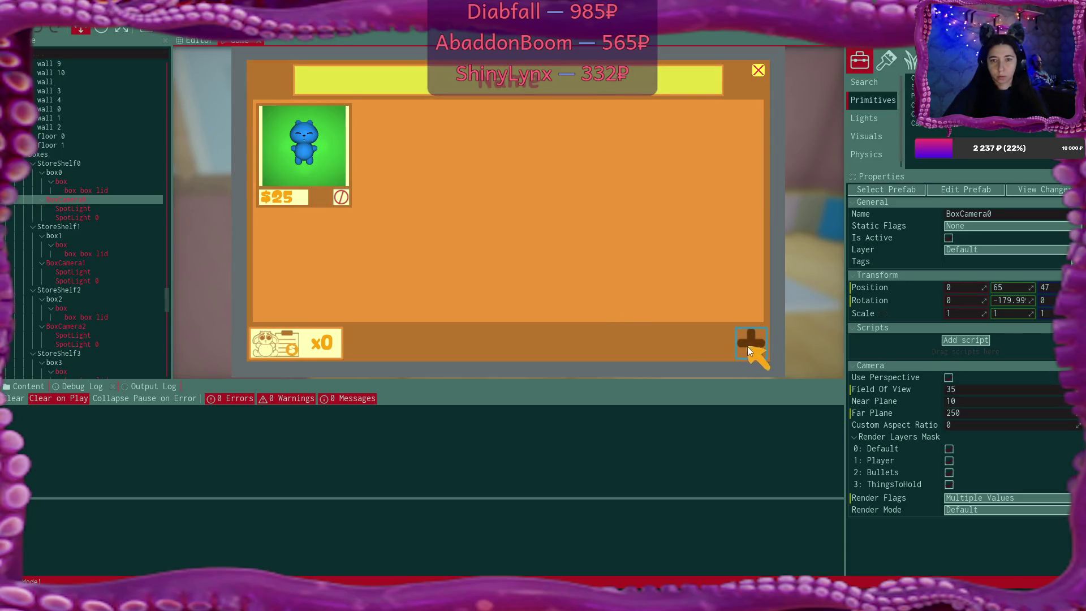
pyautogui.click(749, 345)
pyautogui.click(614, 316)
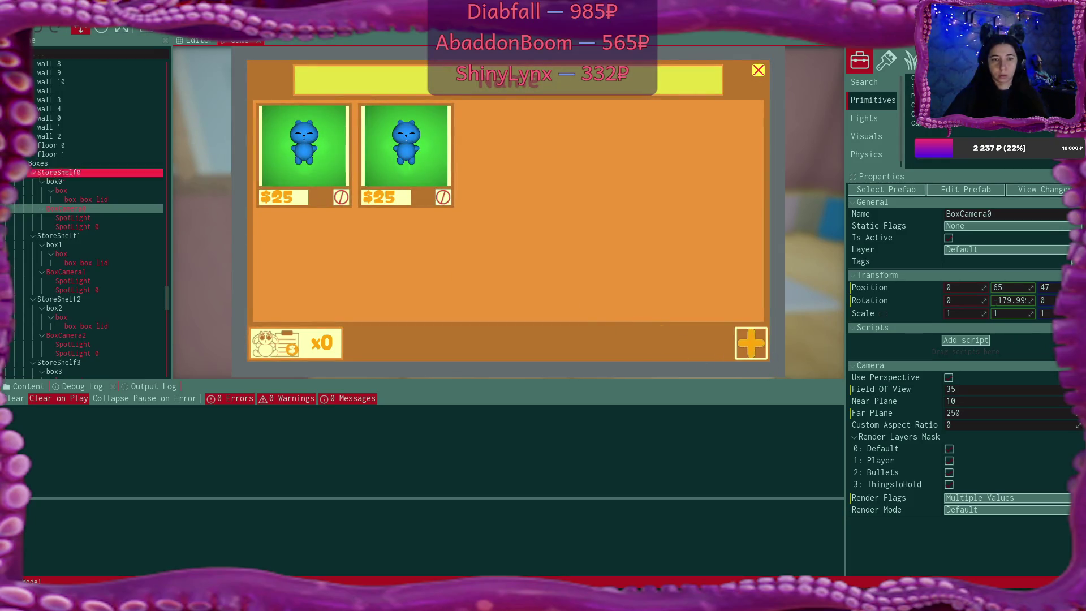
# Expand SoldListings and Listings in the Scene tree to show each listing
pyautogui.scroll(7, 114, 207)
pyautogui.scroll(10, 113, 207)
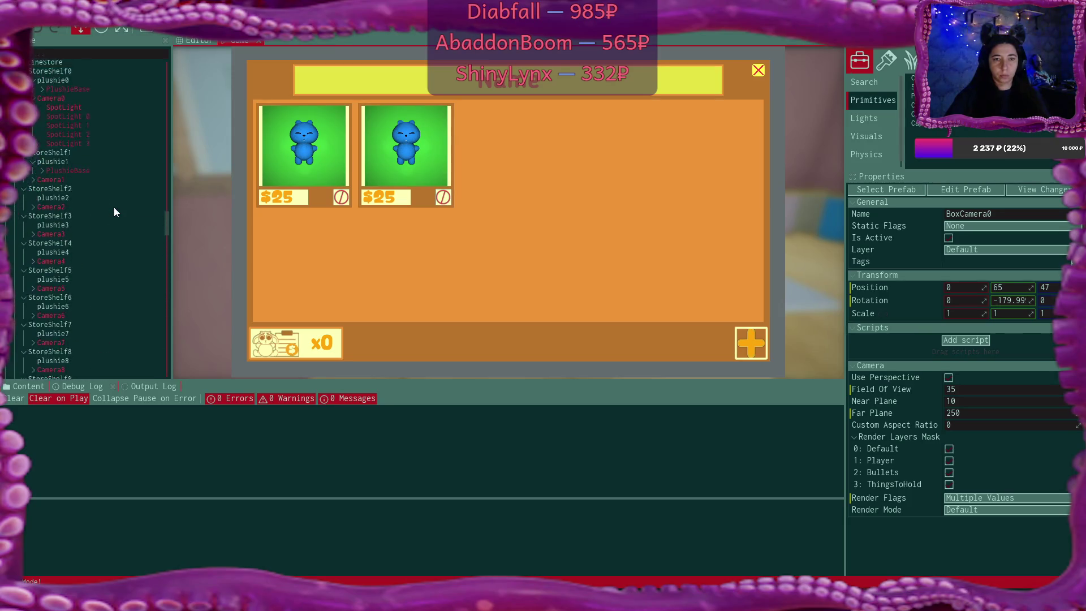
pyautogui.scroll(10, 113, 207)
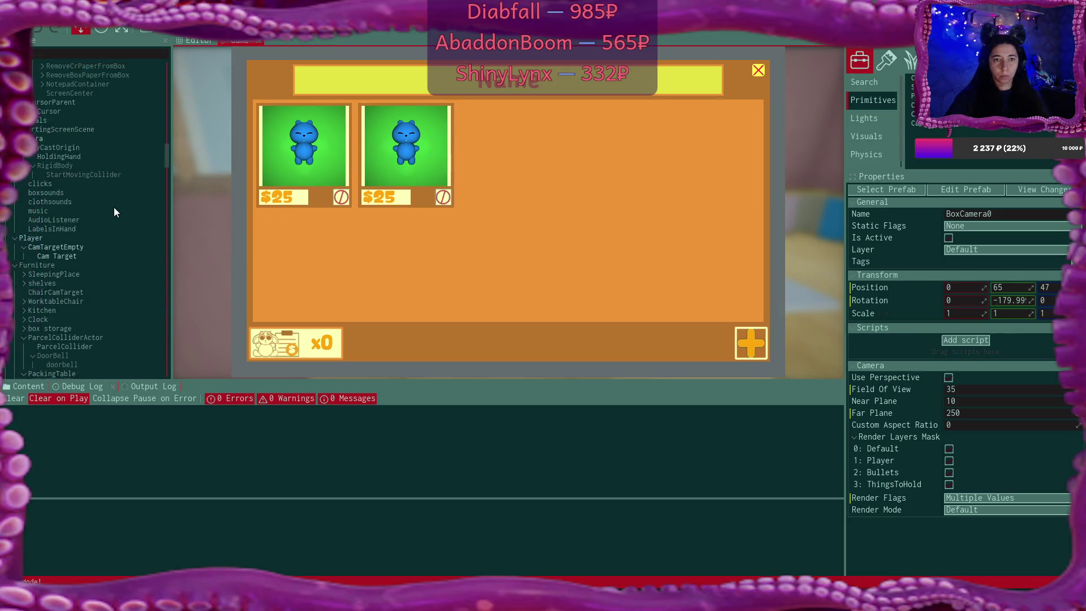
pyautogui.scroll(10, 114, 208)
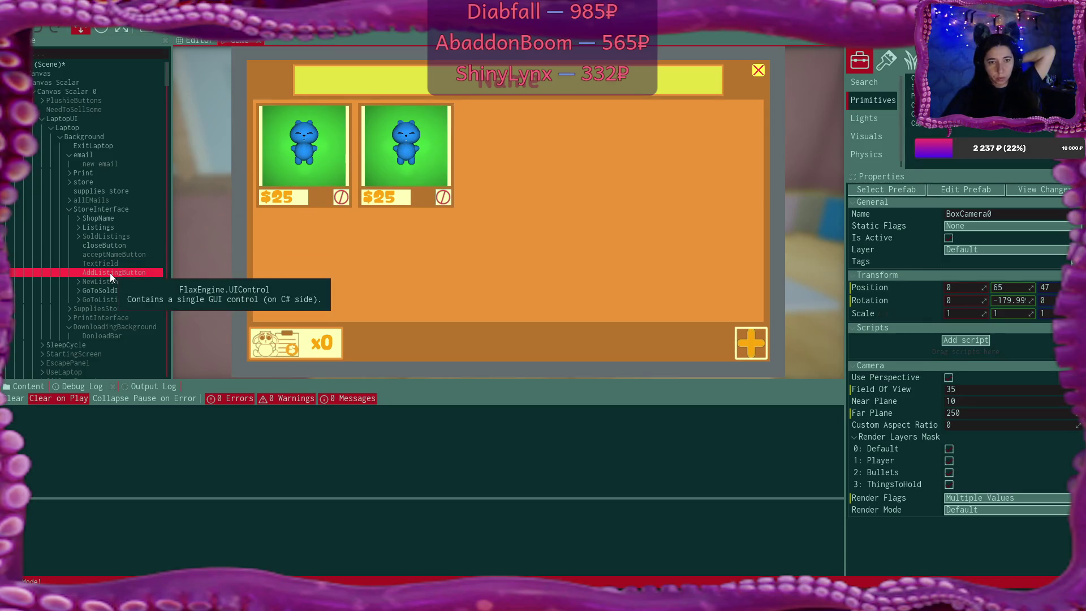
pyautogui.scroll(-4, 109, 272)
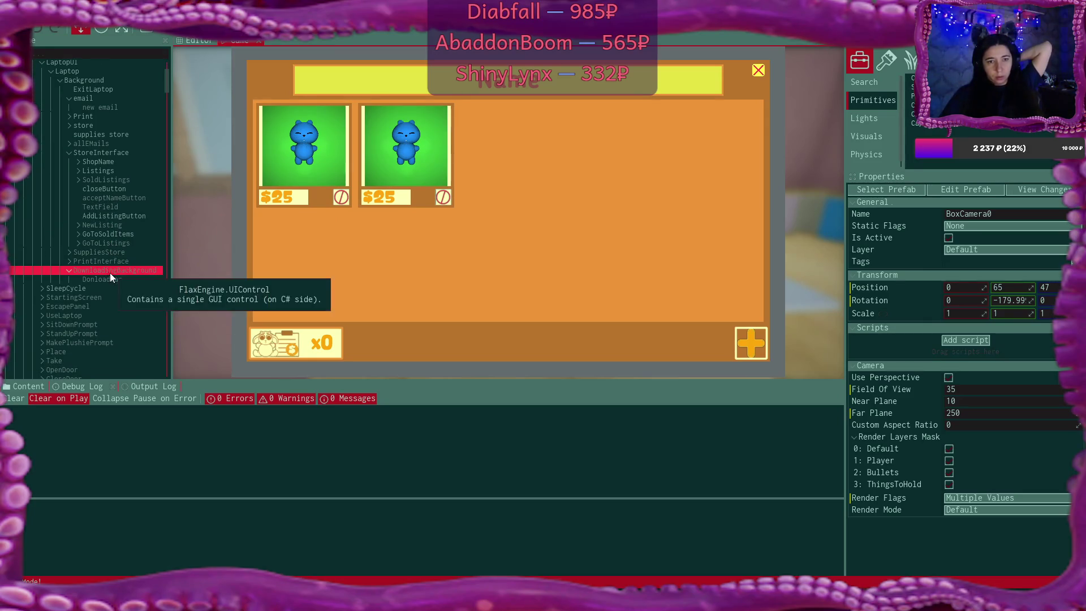
pyautogui.click(81, 181)
pyautogui.click(82, 170)
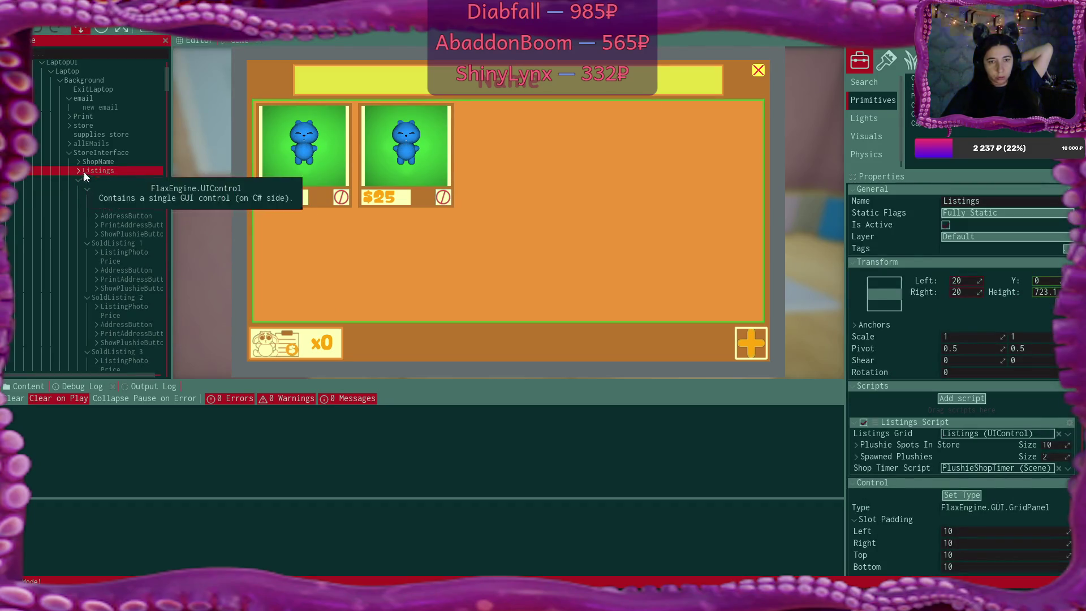
pyautogui.click(84, 172)
# Set Listing 1's ListingPhoto Cam to Camera1
pyautogui.click(140, 189)
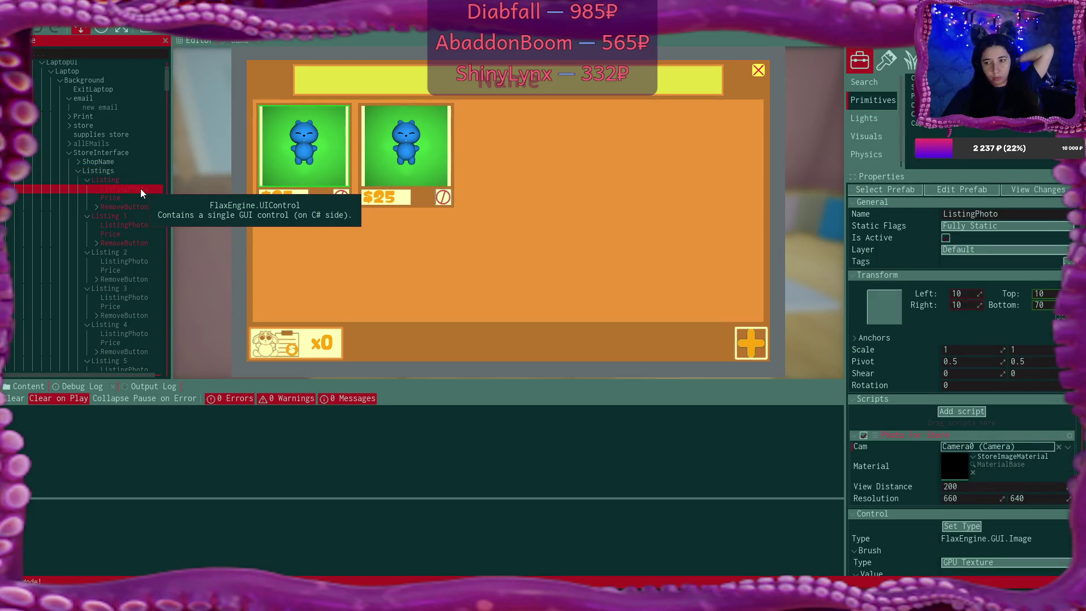
pyautogui.click(137, 224)
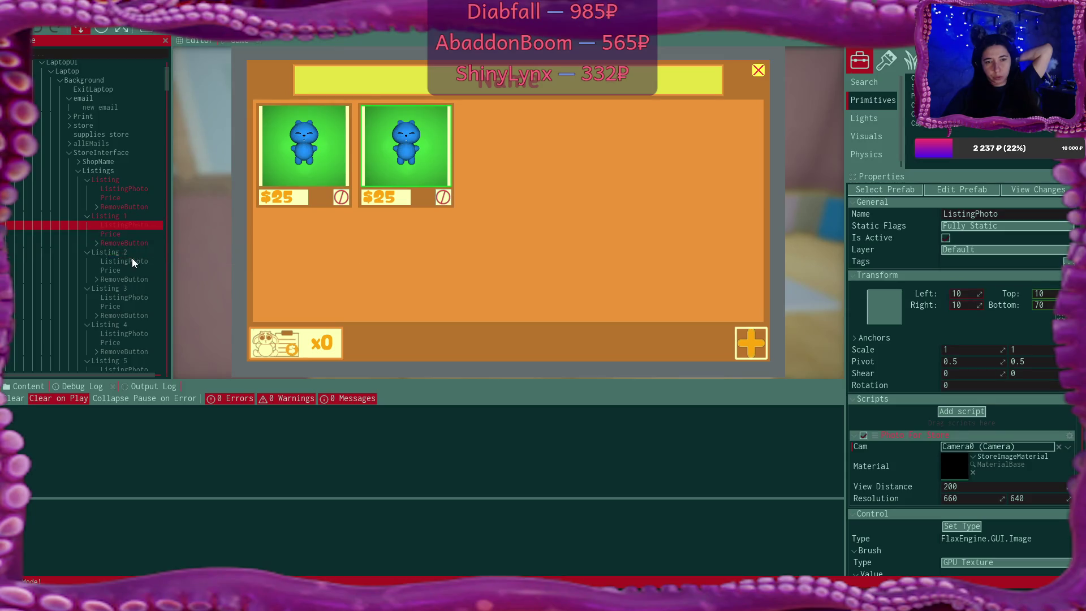
pyautogui.click(131, 259)
pyautogui.click(134, 225)
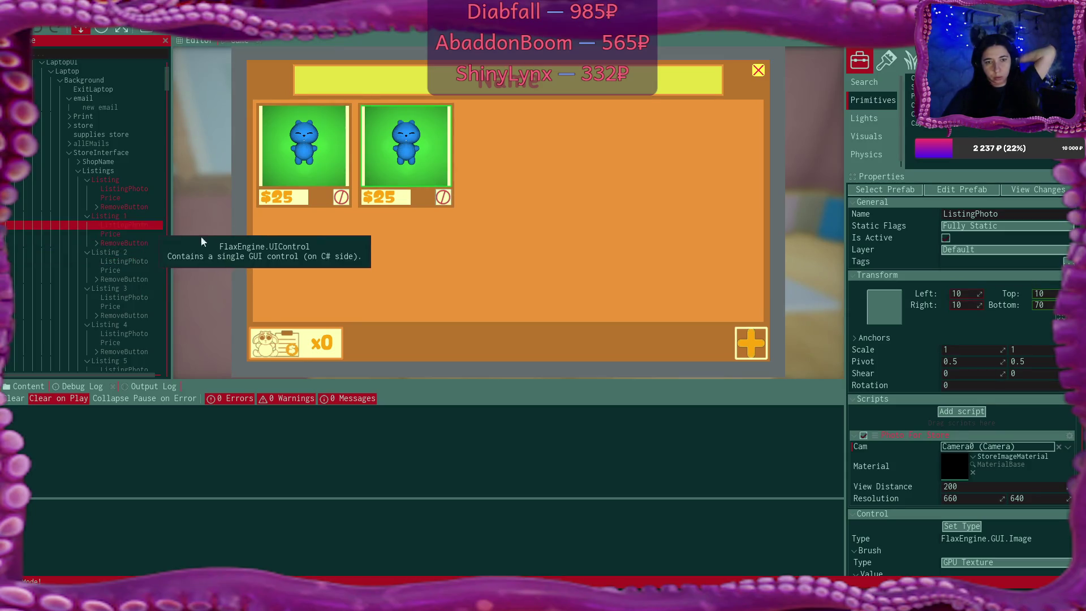
pyautogui.click(1059, 447)
pyautogui.click(1055, 448)
pyautogui.write('cam')
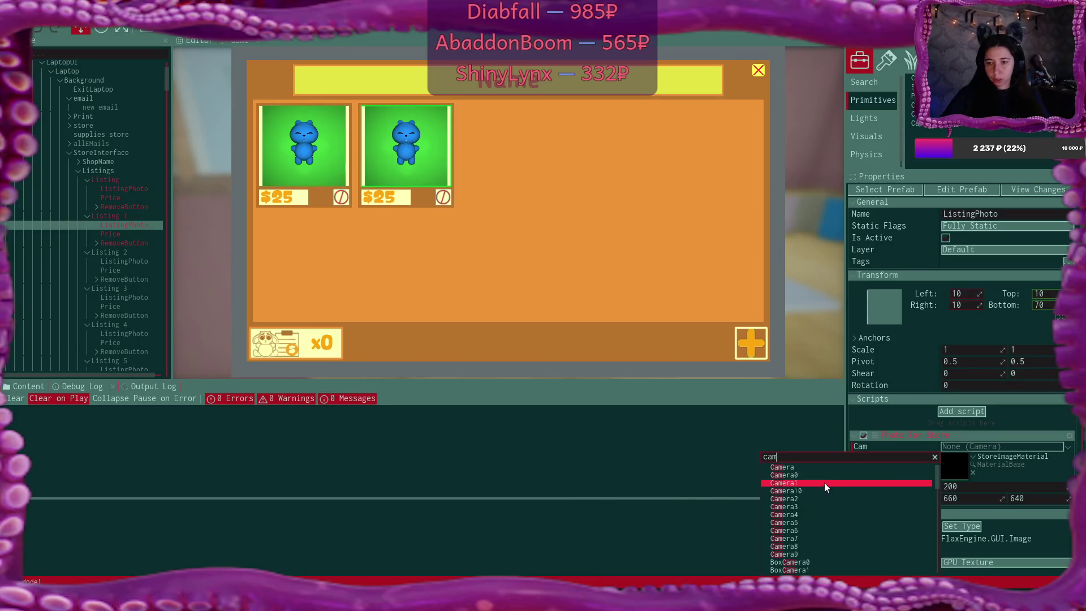
pyautogui.click(823, 483)
# Set Listing 2's ListingPhoto Cam to Camera2
pyautogui.click(134, 260)
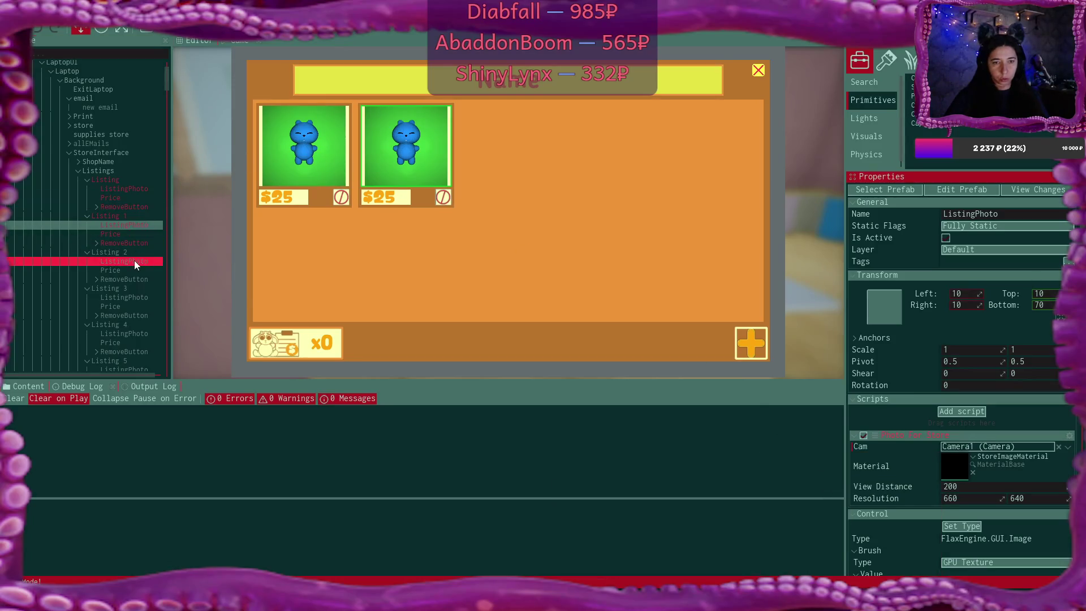
pyautogui.click(1059, 447)
pyautogui.click(1073, 447)
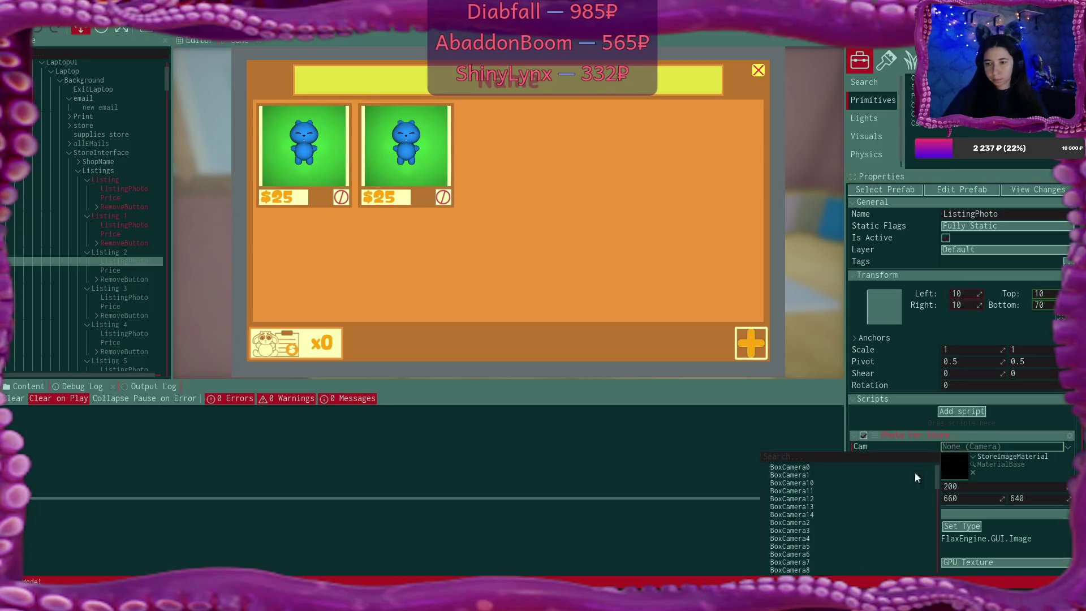
pyautogui.write('cam')
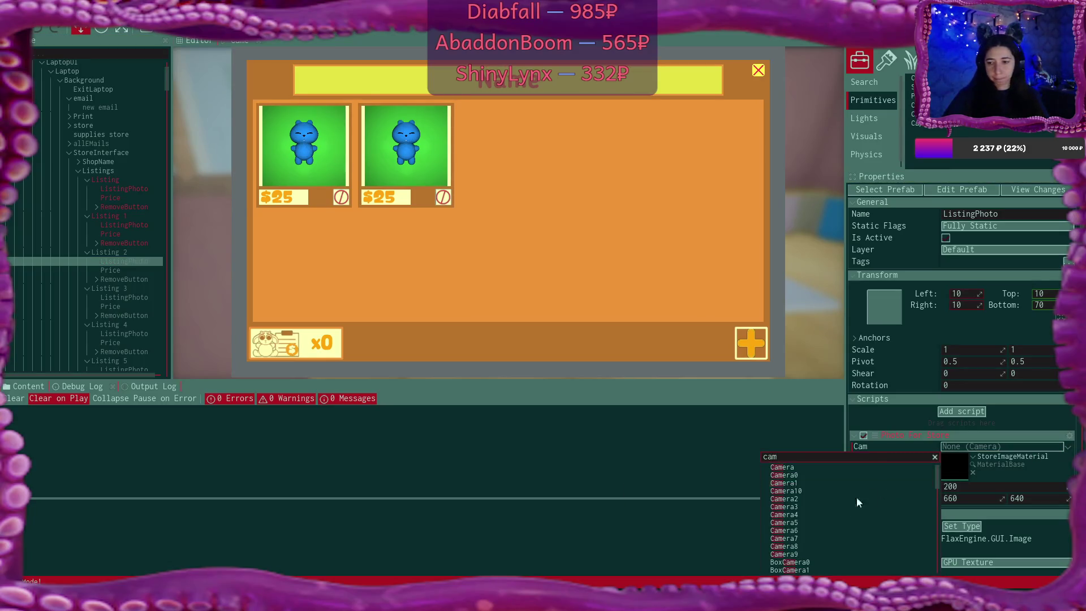
pyautogui.click(812, 499)
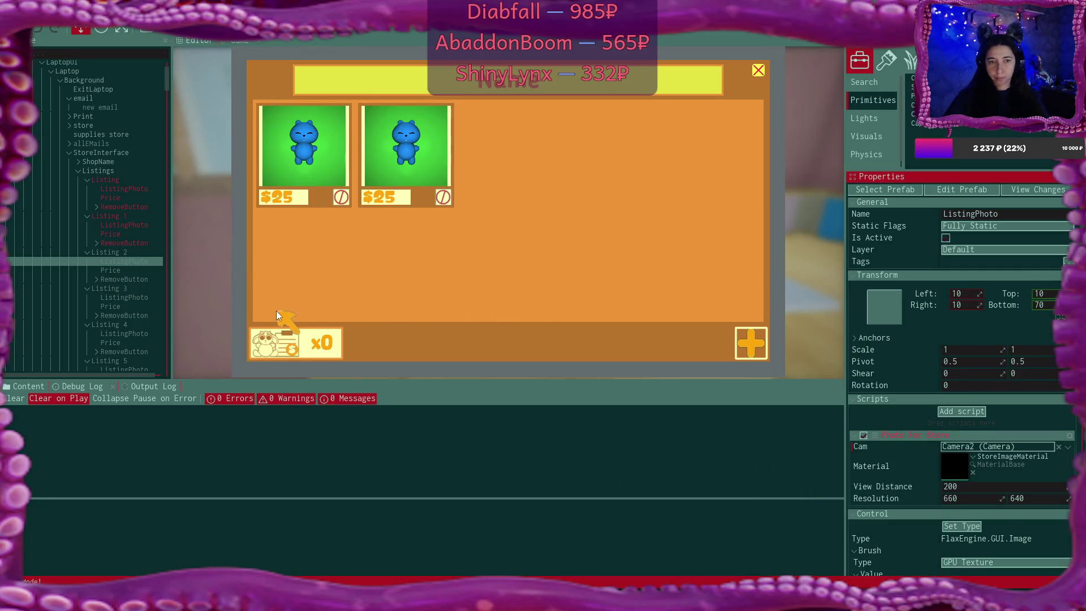
# Add a third $25 listing with the teal bear, then switch to the sold plushies page
pyautogui.click(337, 348)
pyautogui.click(337, 348)
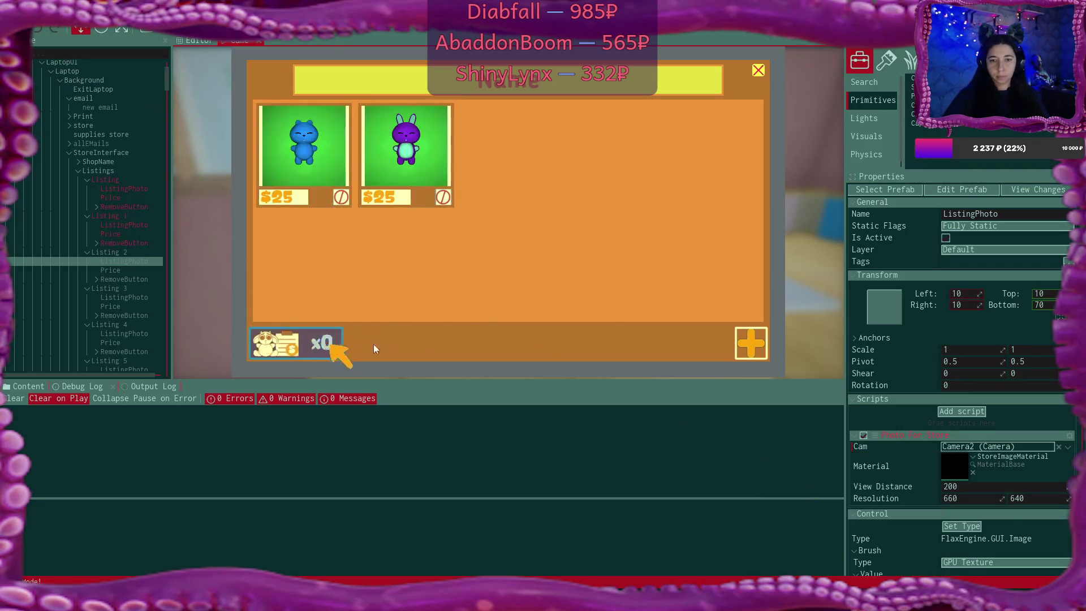
pyautogui.click(752, 343)
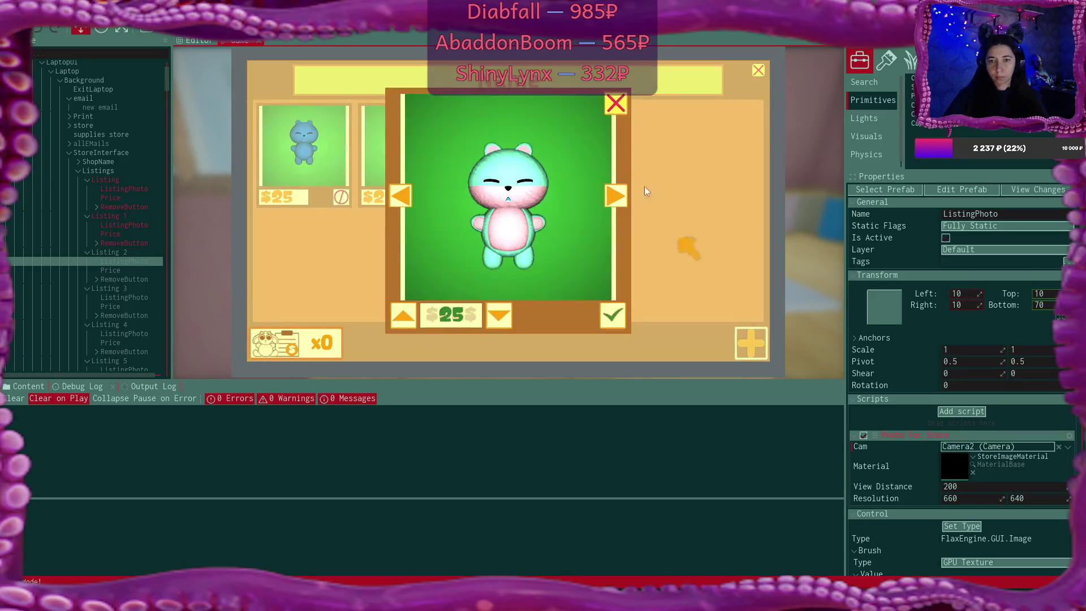
pyautogui.click(611, 317)
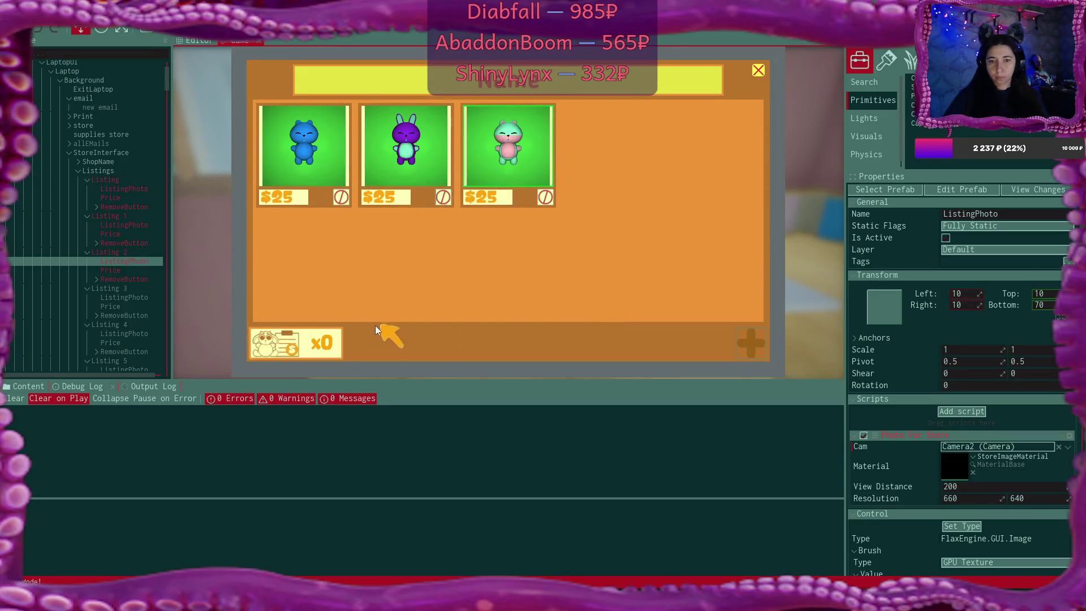
pyautogui.click(334, 343)
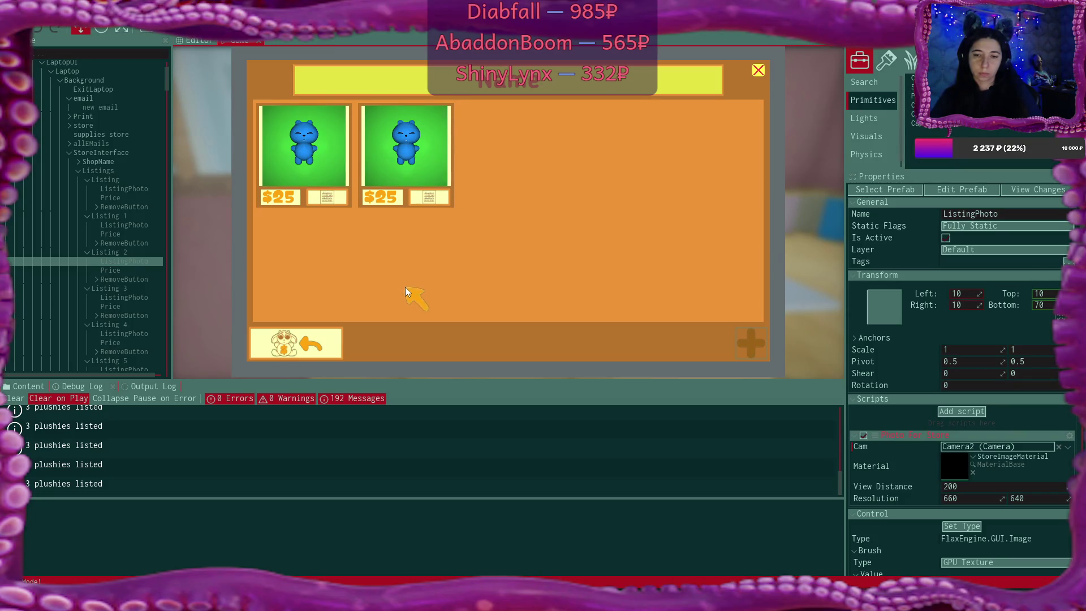
# Use the bottom-left back arrow to leave the sold plushies page and reach the title menu
pyautogui.click(323, 341)
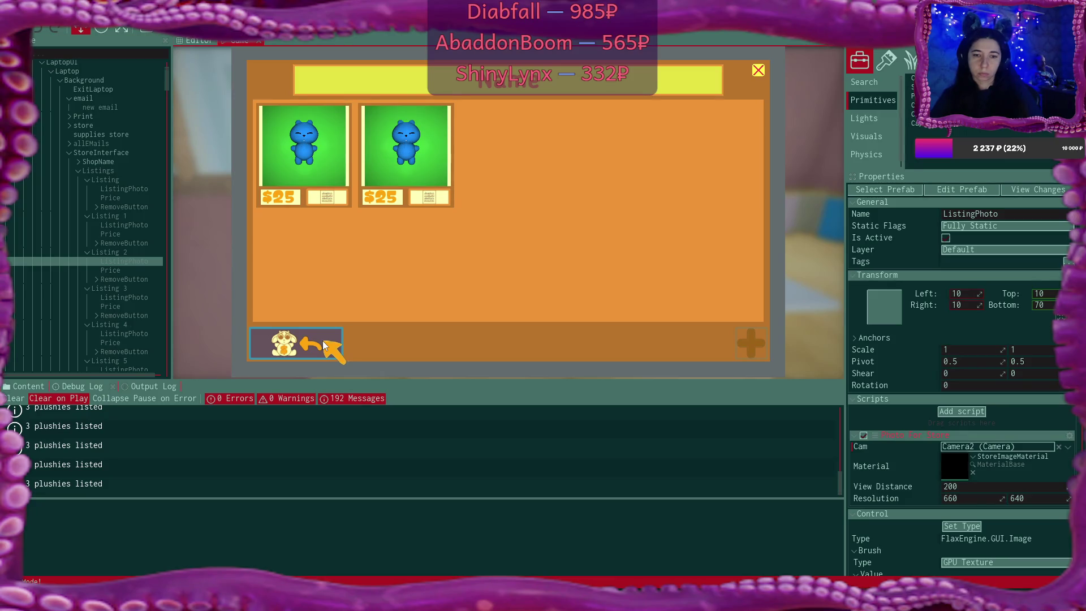
pyautogui.click(323, 341)
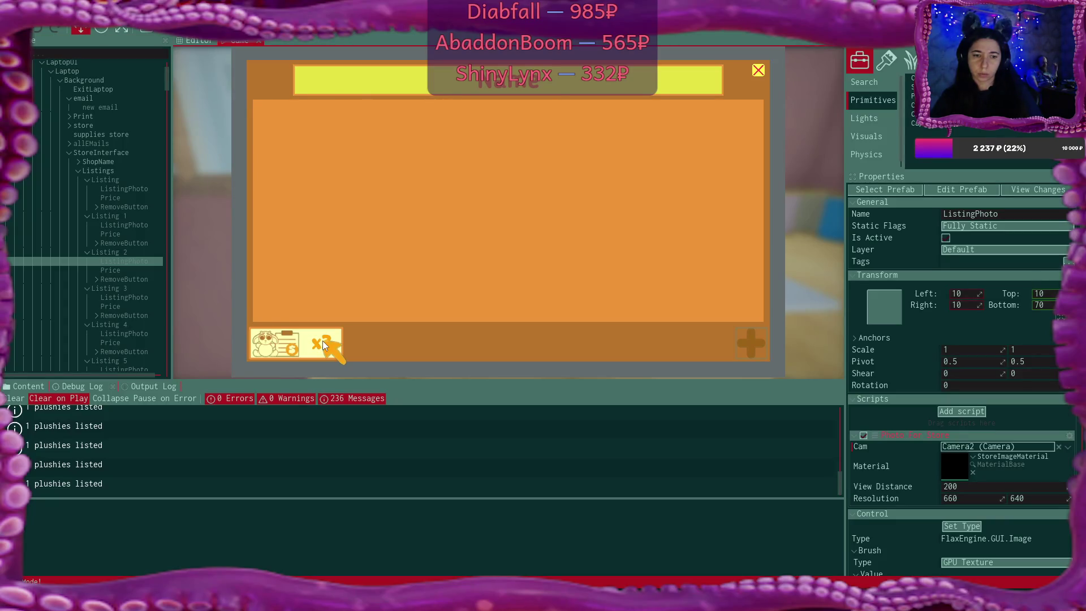
pyautogui.click(322, 340)
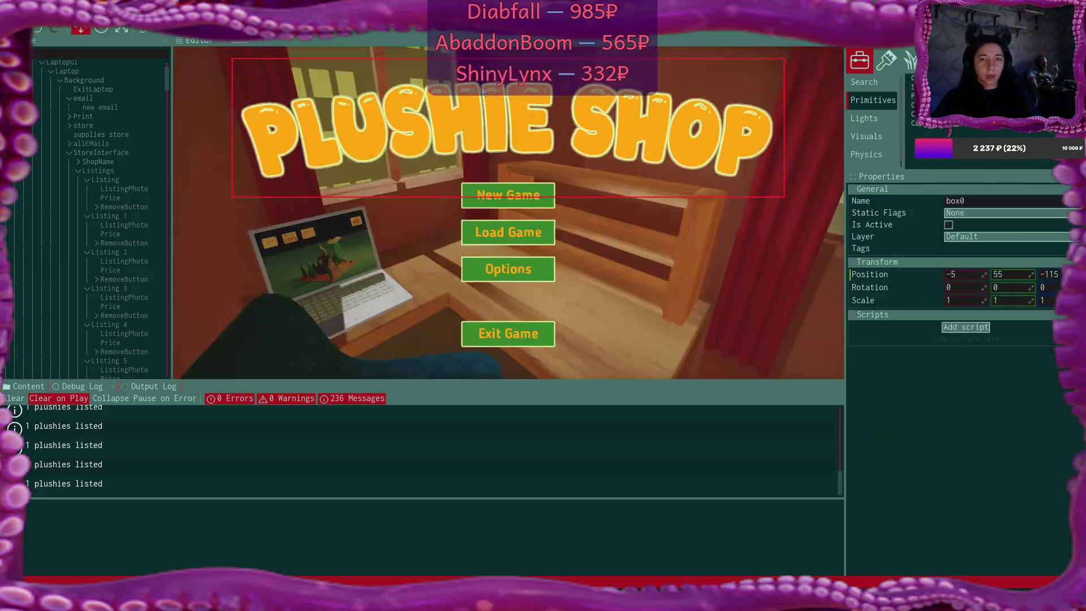
# Set the Cam of Listing 1's ListingPhoto to Camera1 instead of Camera0
pyautogui.click(154, 452)
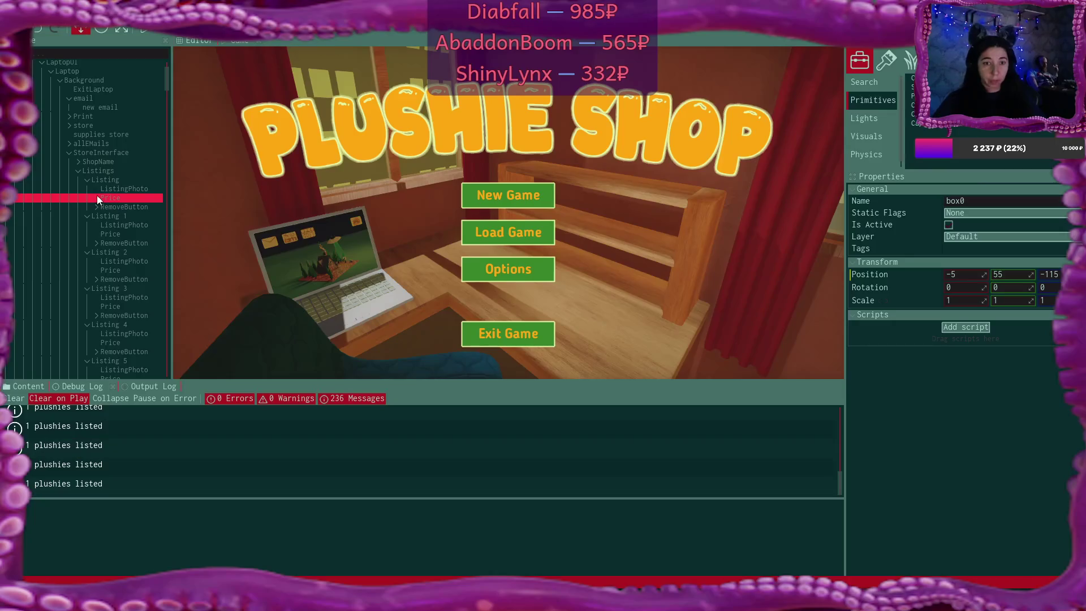
pyautogui.click(122, 189)
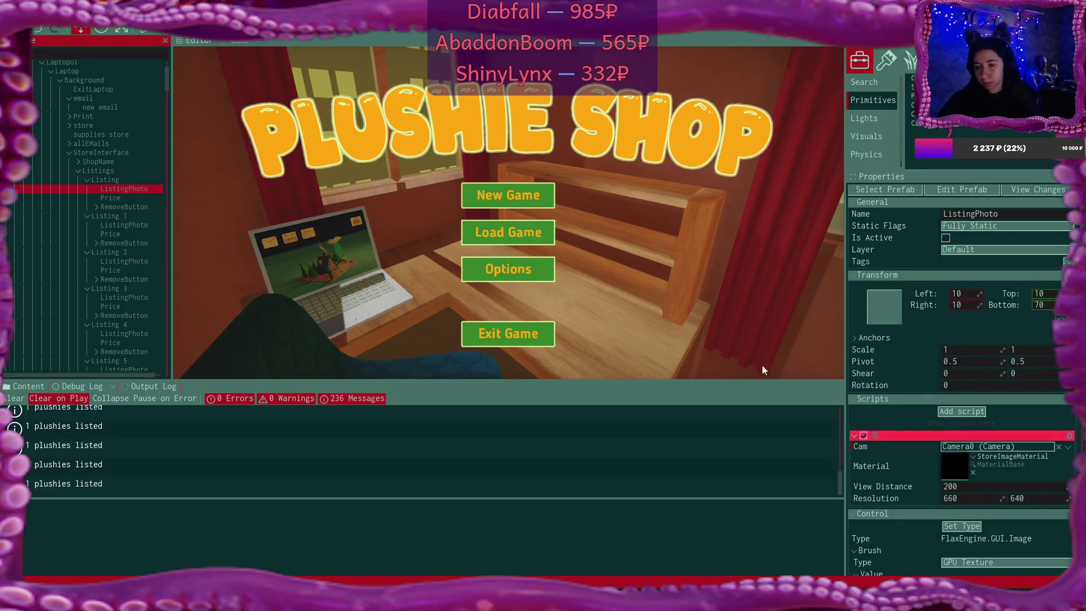
pyautogui.click(124, 225)
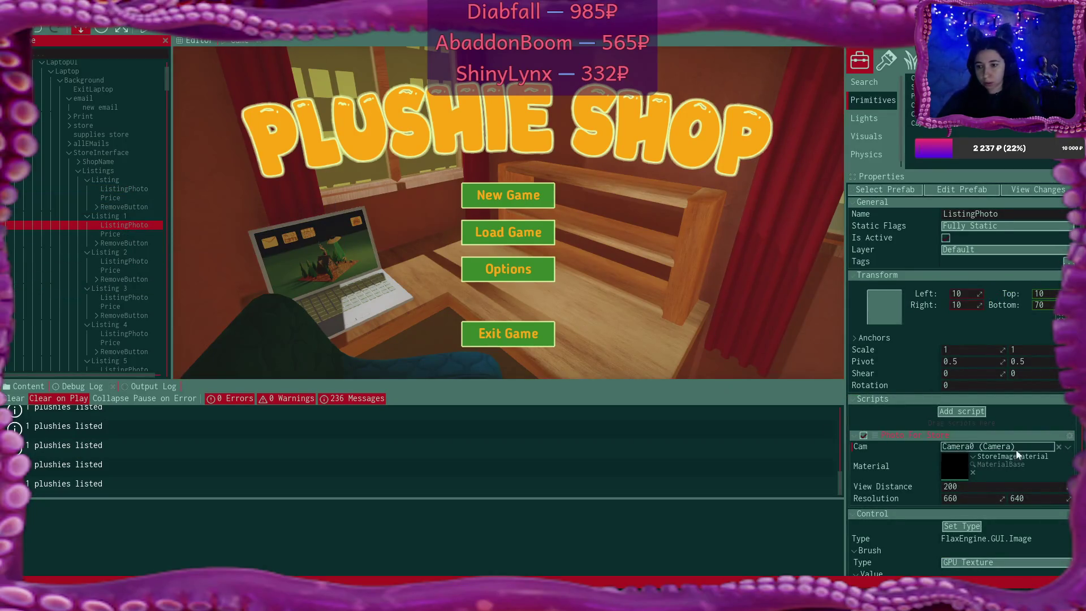
pyautogui.click(1058, 447)
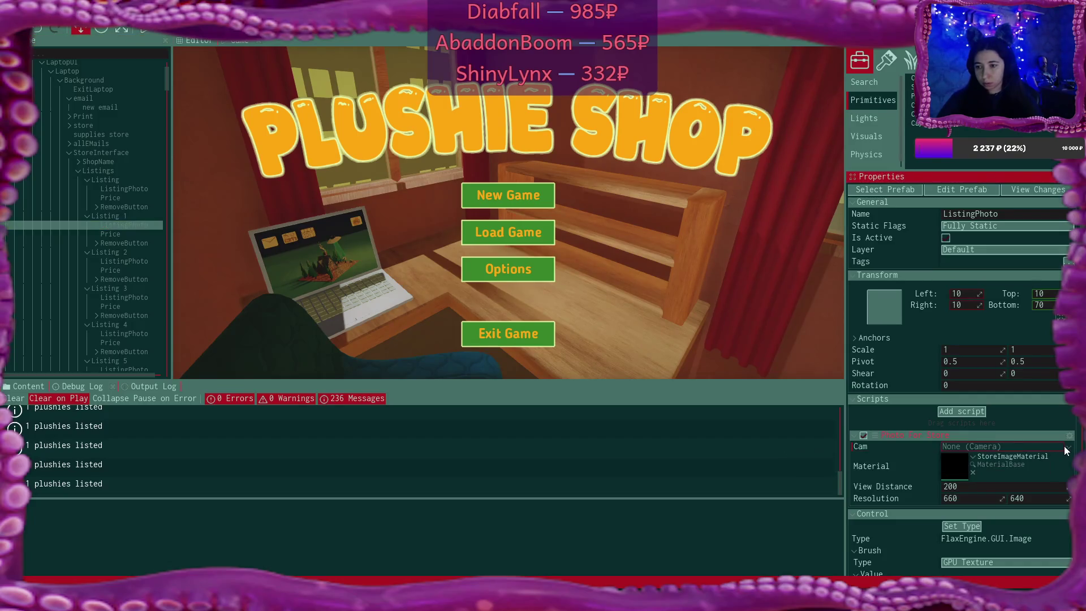
pyautogui.click(1068, 447)
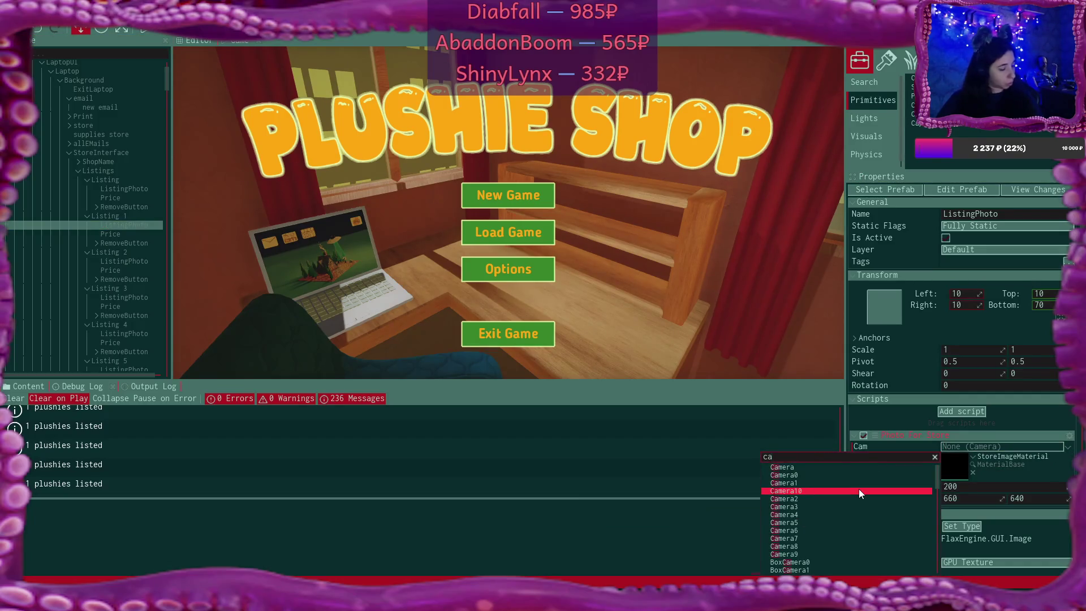
pyautogui.write('cam')
pyautogui.click(826, 484)
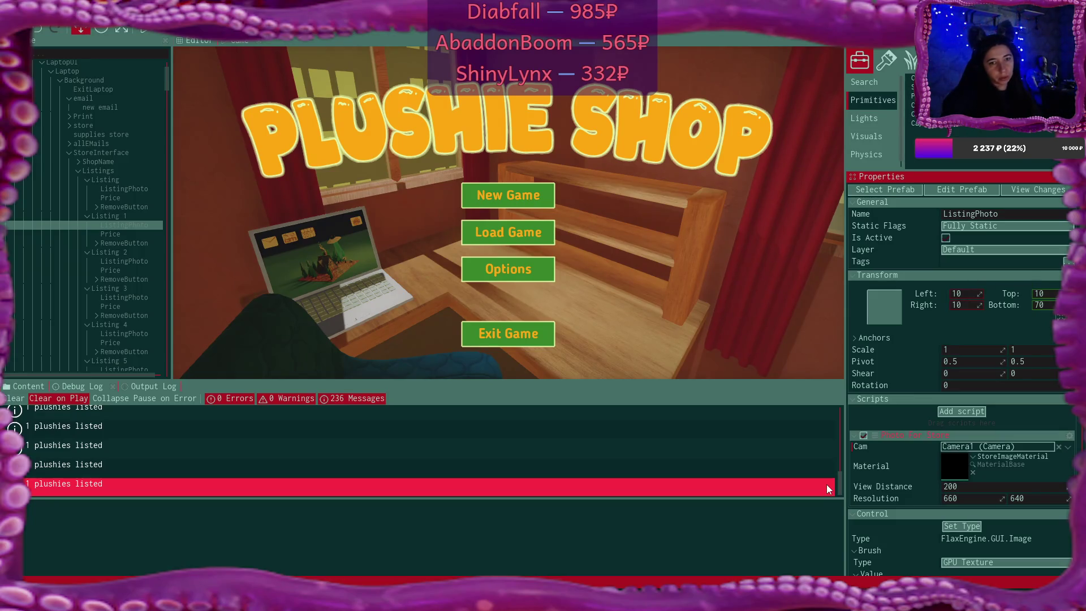
pyautogui.scroll(-5, 117, 153)
pyautogui.scroll(-15, 120, 163)
pyautogui.scroll(-15, 120, 163)
pyautogui.scroll(-15, 119, 168)
pyautogui.scroll(-3, 119, 168)
pyautogui.scroll(-15, 119, 163)
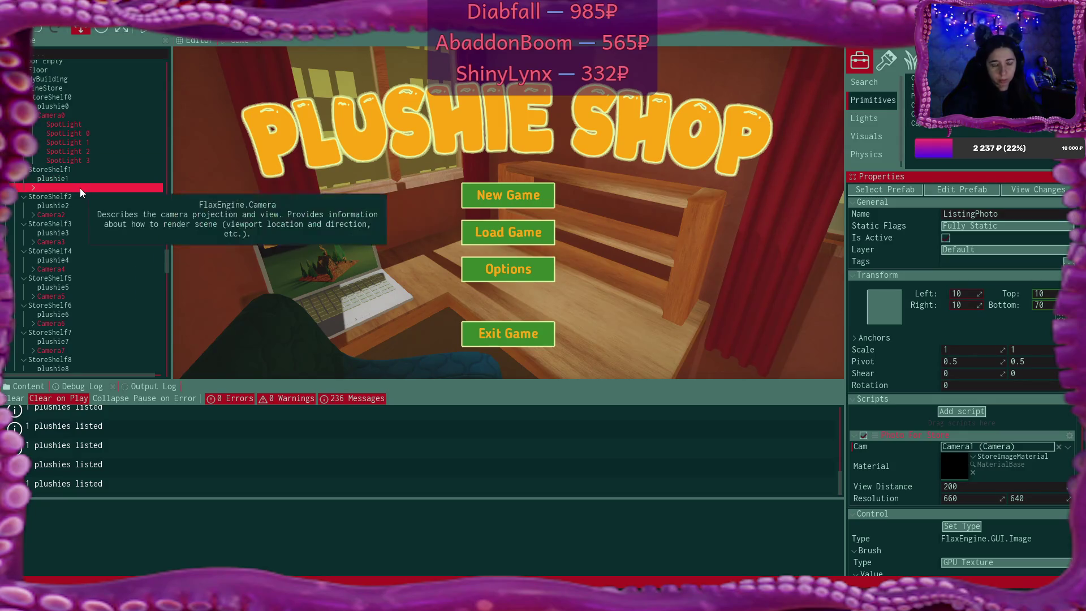
pyautogui.scroll(-7, 88, 184)
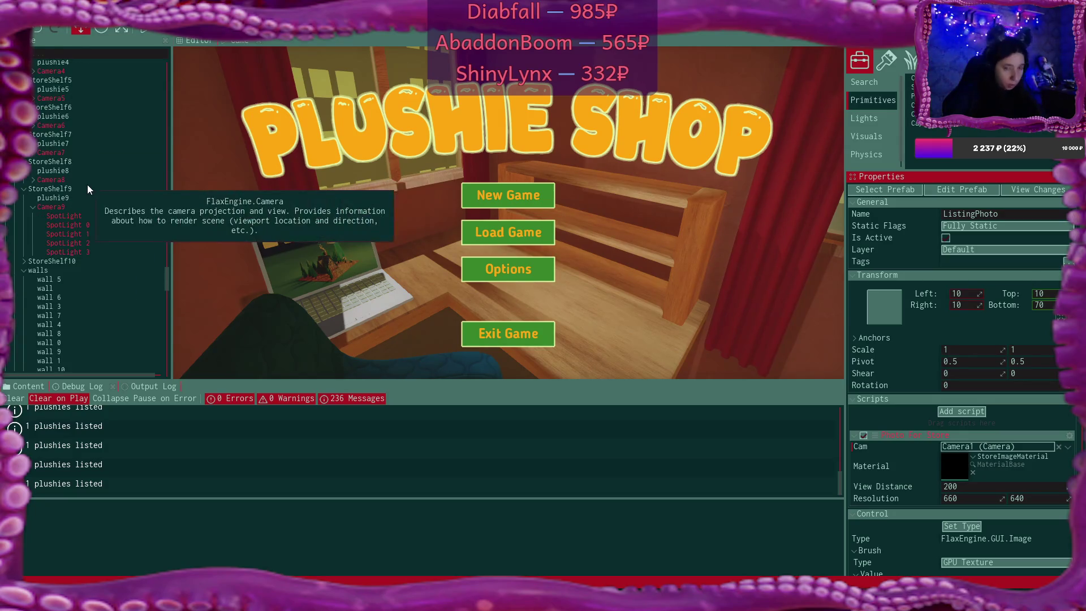
pyautogui.scroll(5, 90, 153)
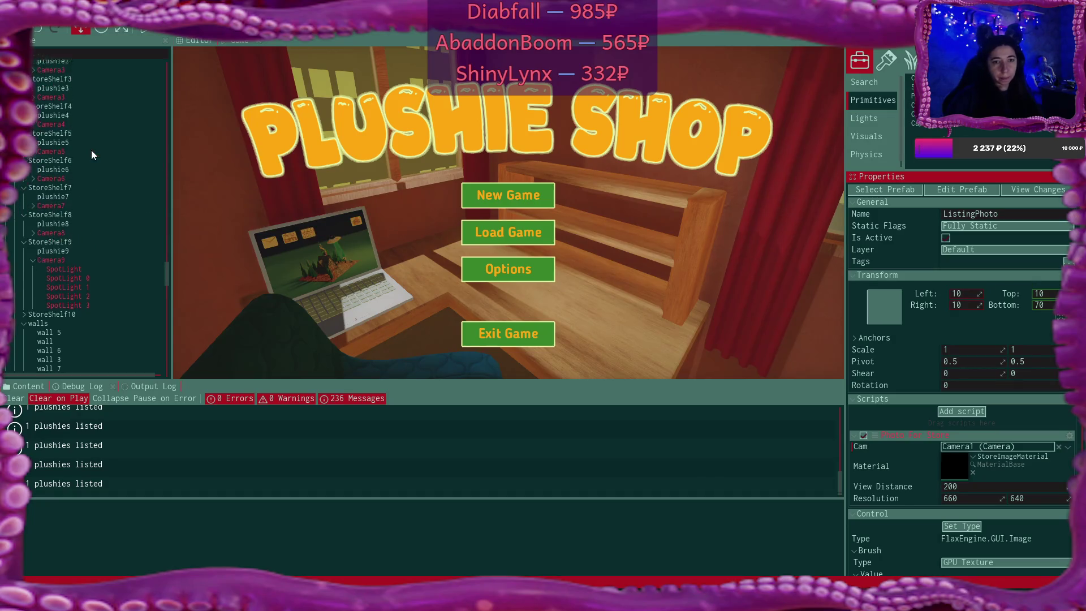
pyautogui.click(86, 237)
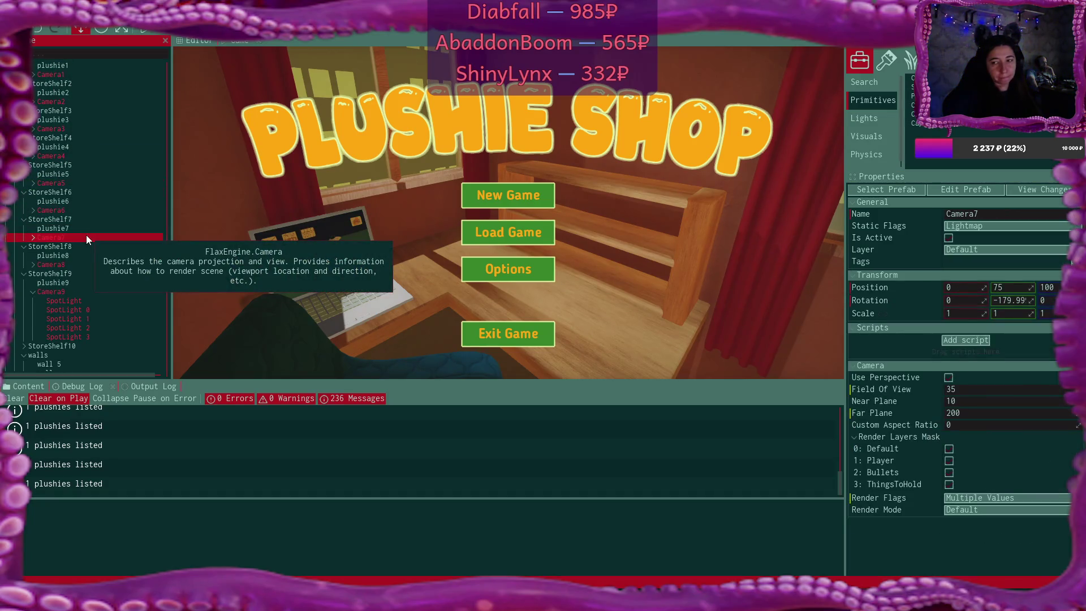
pyautogui.click(86, 218)
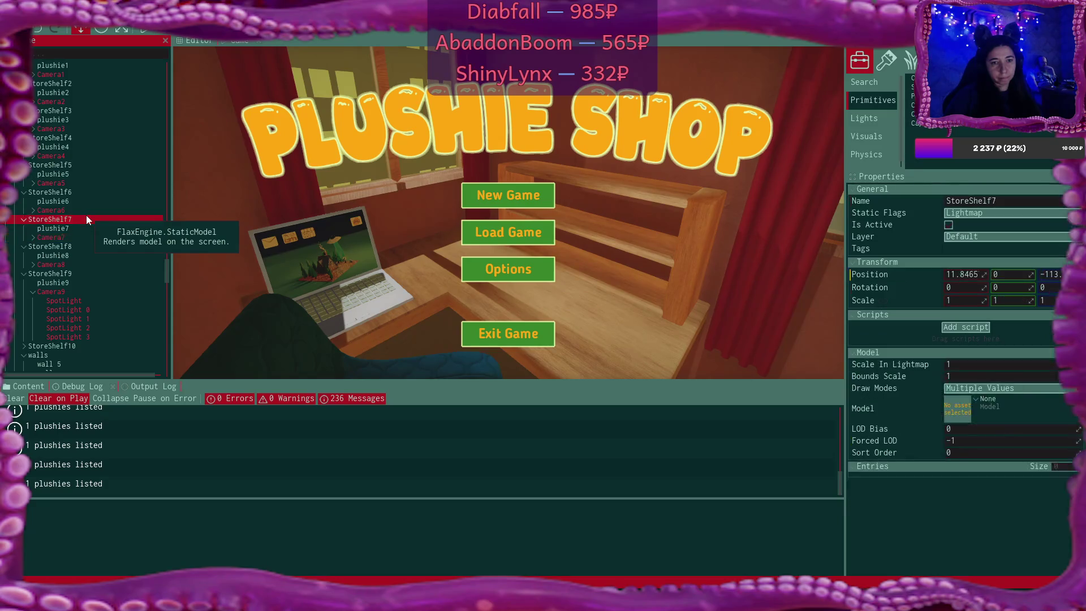
pyautogui.scroll(6, 96, 213)
pyautogui.click(34, 172)
pyautogui.scroll(3, 108, 180)
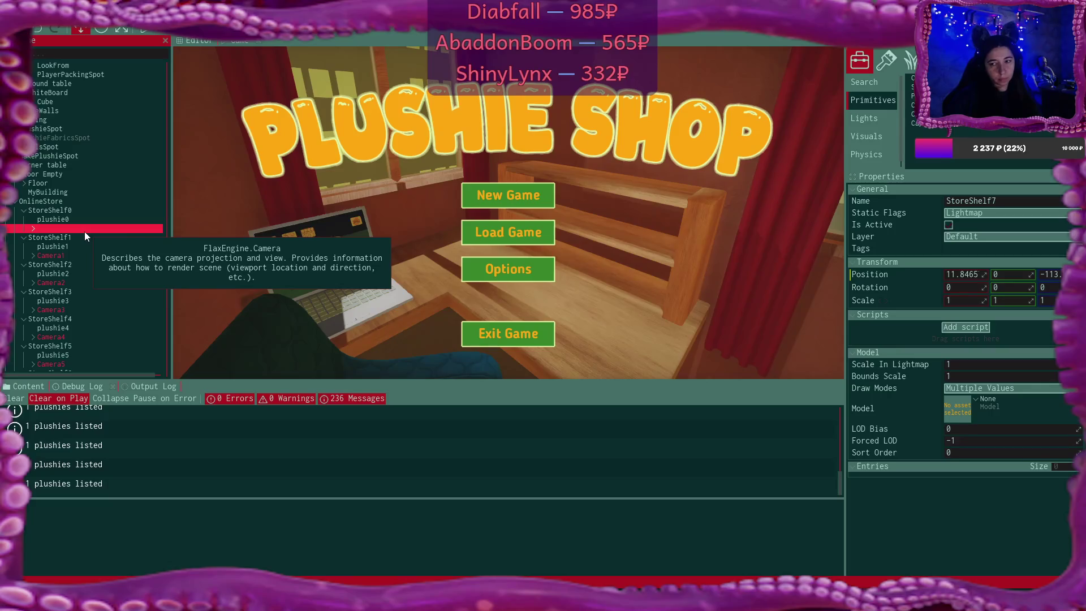
pyautogui.scroll(-15, 85, 232)
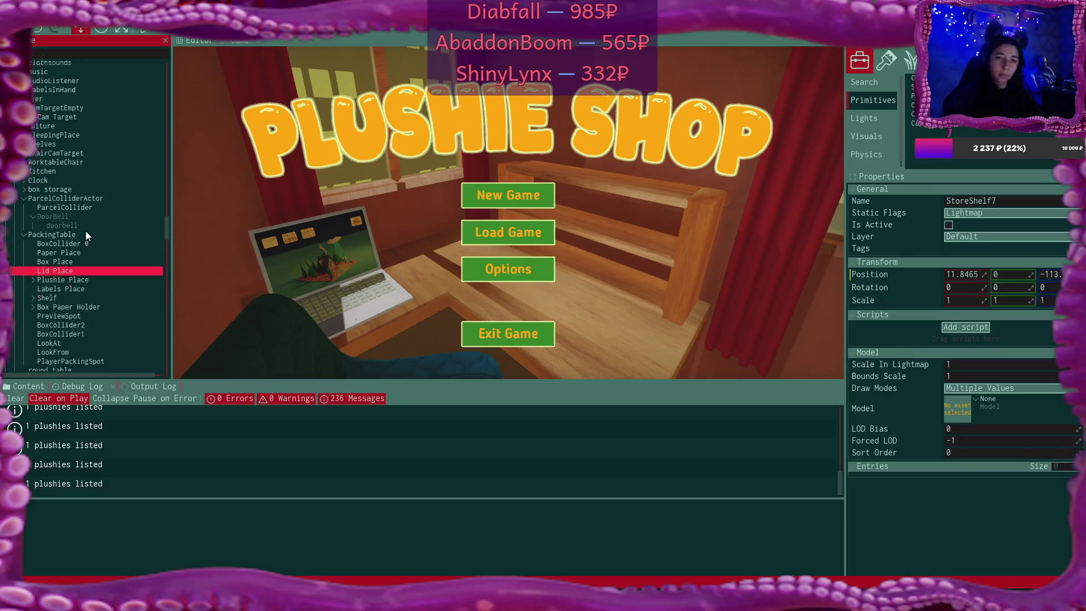
pyautogui.scroll(10, 86, 231)
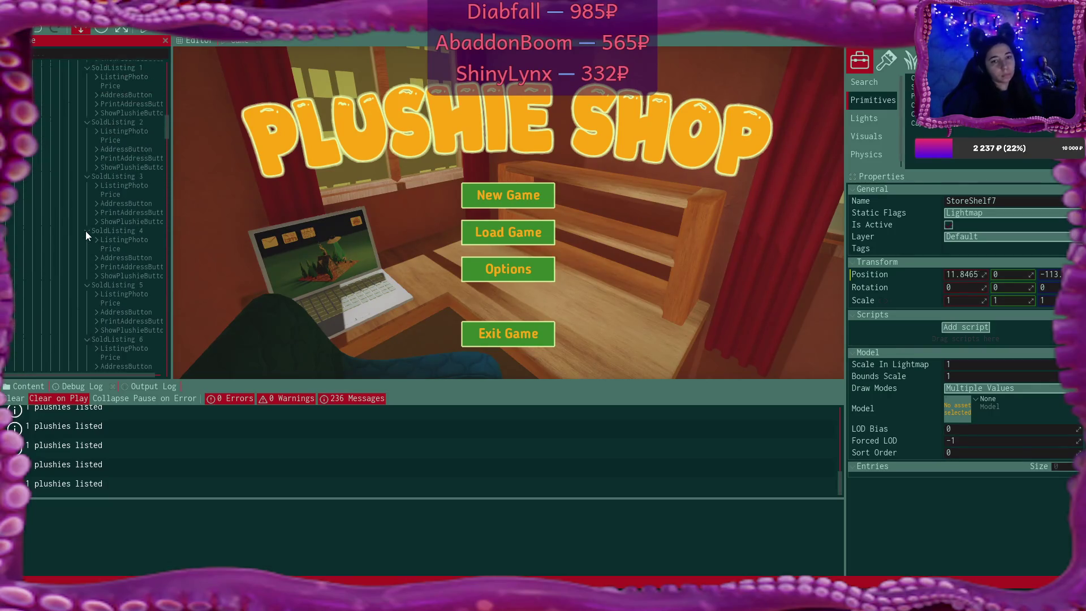
pyautogui.scroll(5, 86, 231)
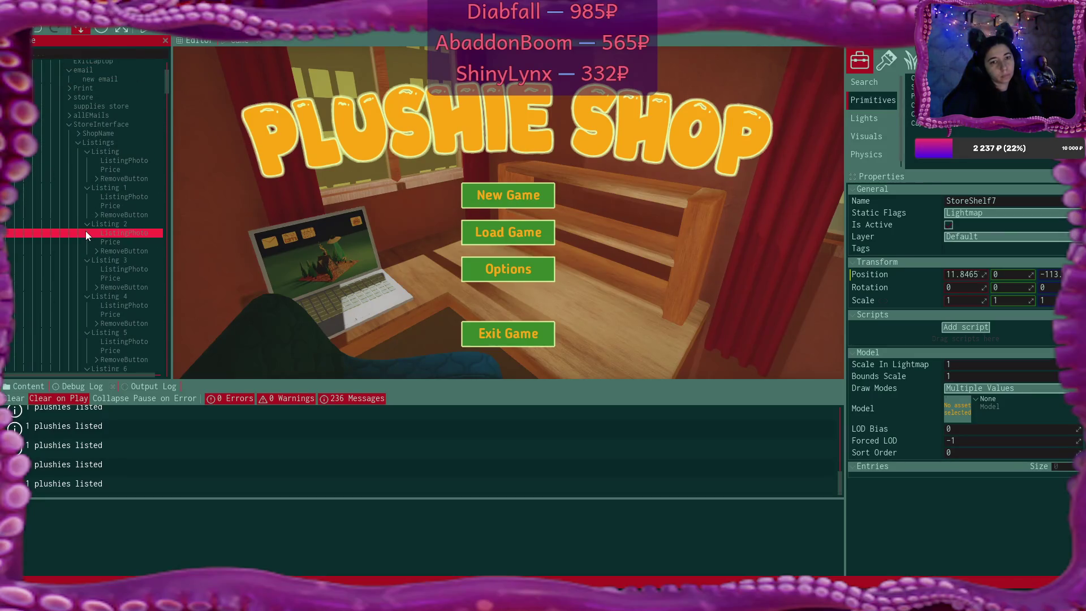
# Link the ListingPhotos of Listing 2 and Listing 3 to Camera2 and Camera3
pyautogui.click(134, 198)
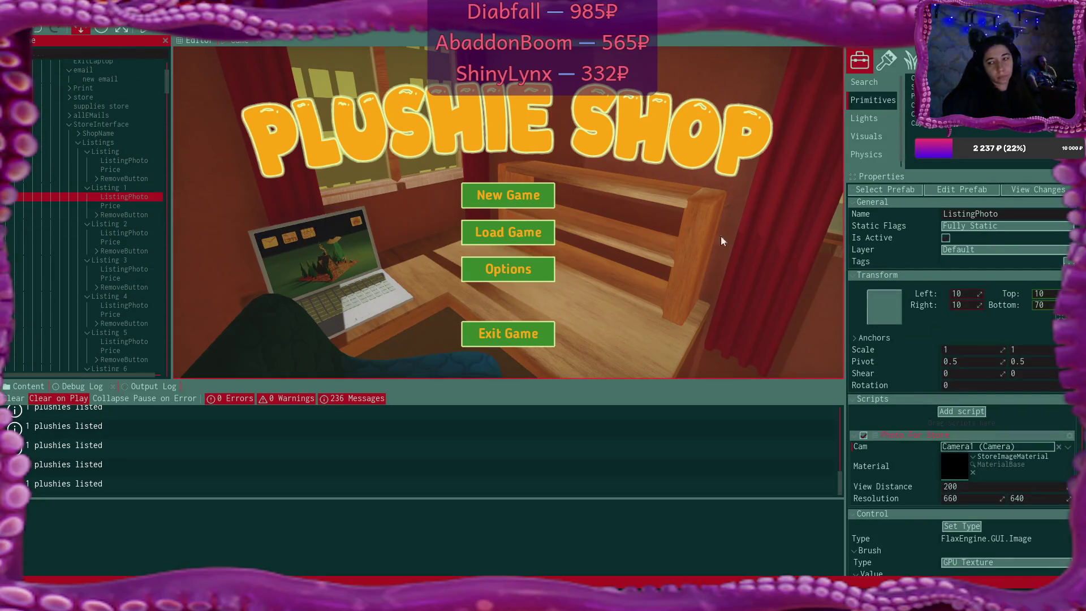
pyautogui.click(134, 233)
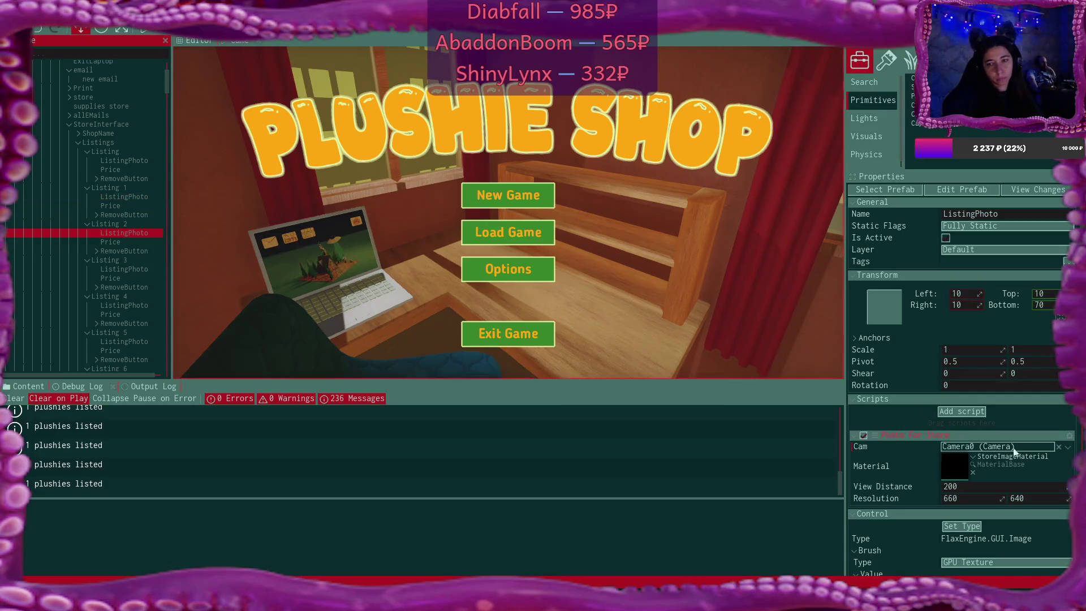
pyautogui.click(1060, 447)
pyautogui.click(1062, 446)
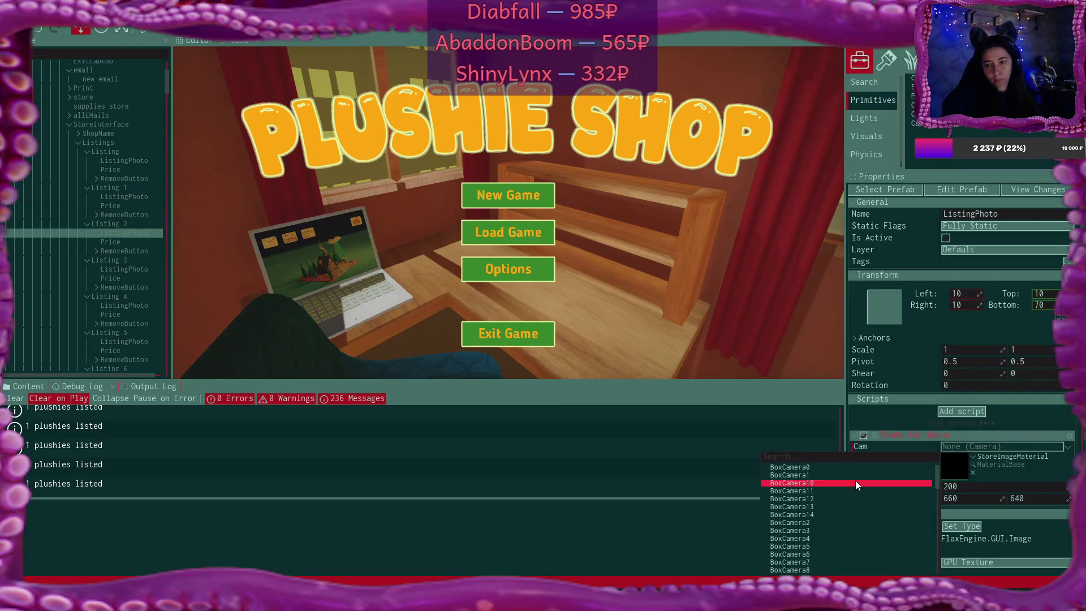
pyautogui.write('cam')
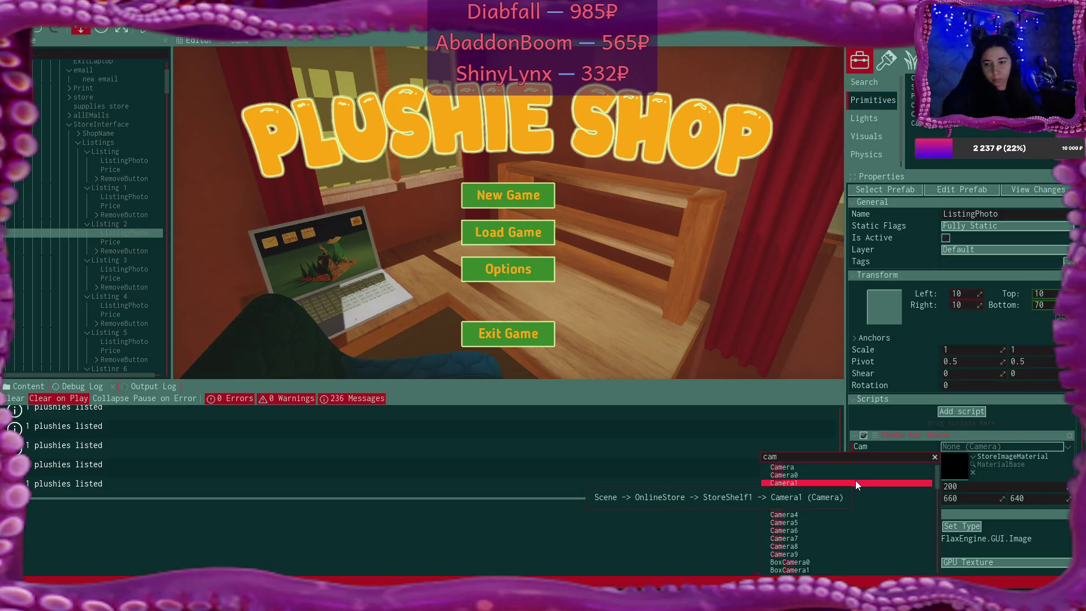
pyautogui.click(841, 498)
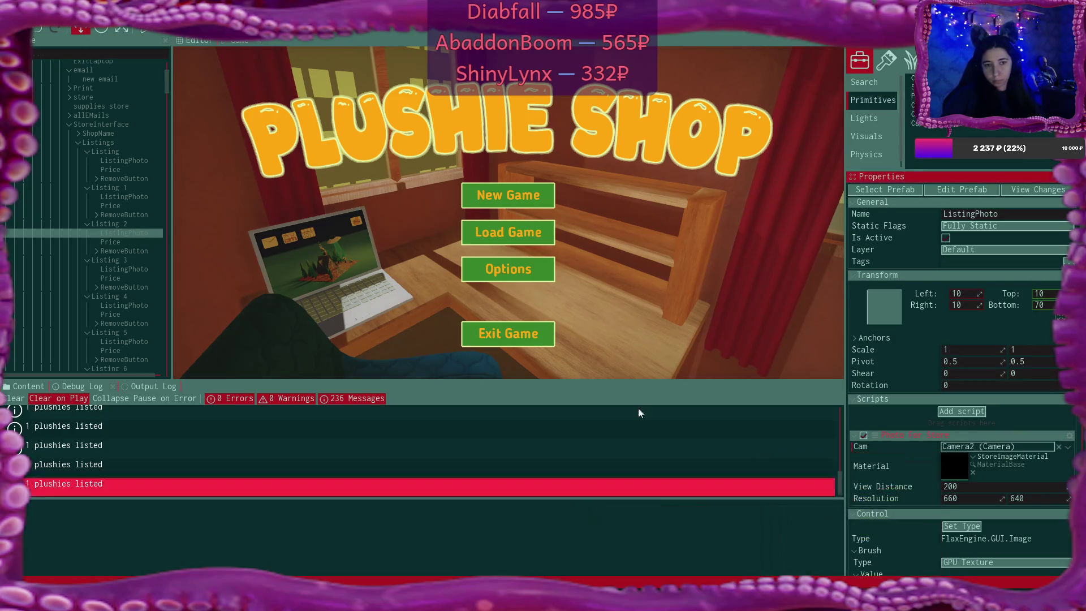
pyautogui.click(141, 269)
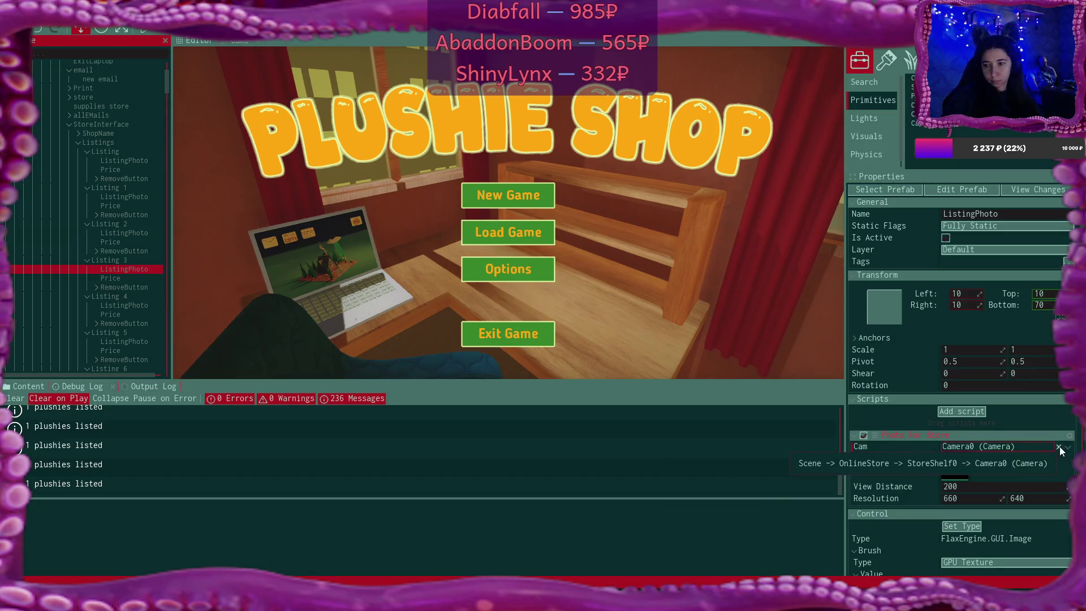
pyautogui.click(1058, 447)
pyautogui.click(1068, 447)
pyautogui.write('cam')
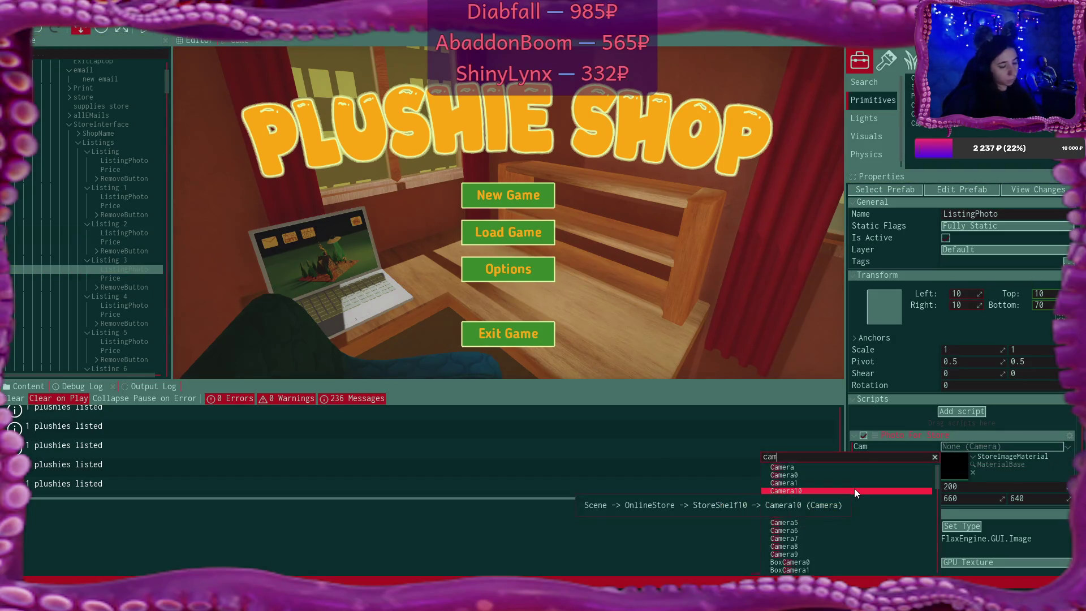
pyautogui.click(807, 507)
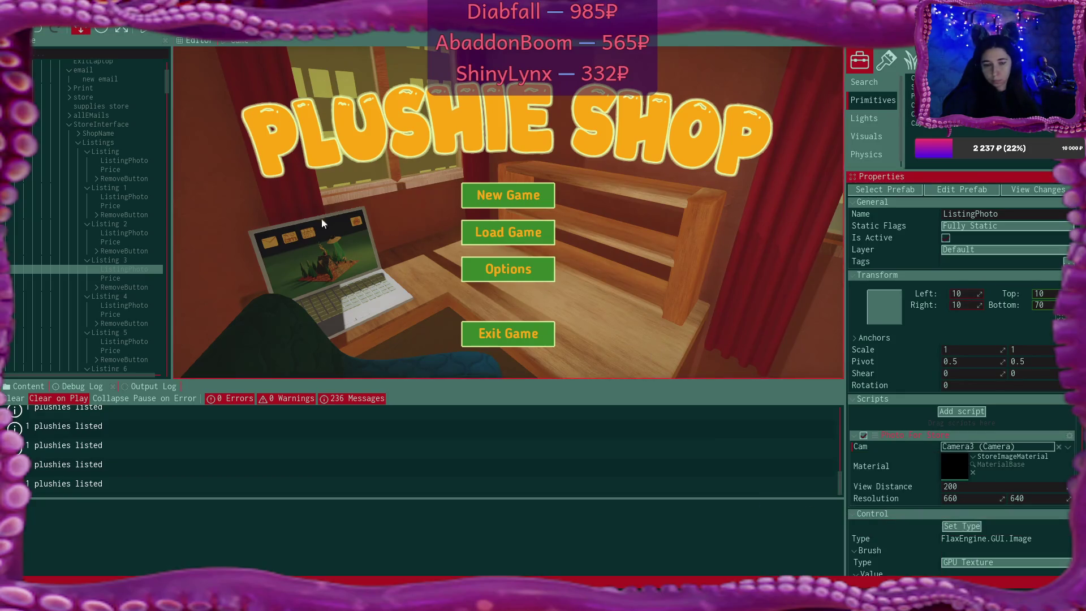
# Link the ListingPhotos of Listing 4 and Listing 5 to Camera4 and Camera5
pyautogui.click(128, 304)
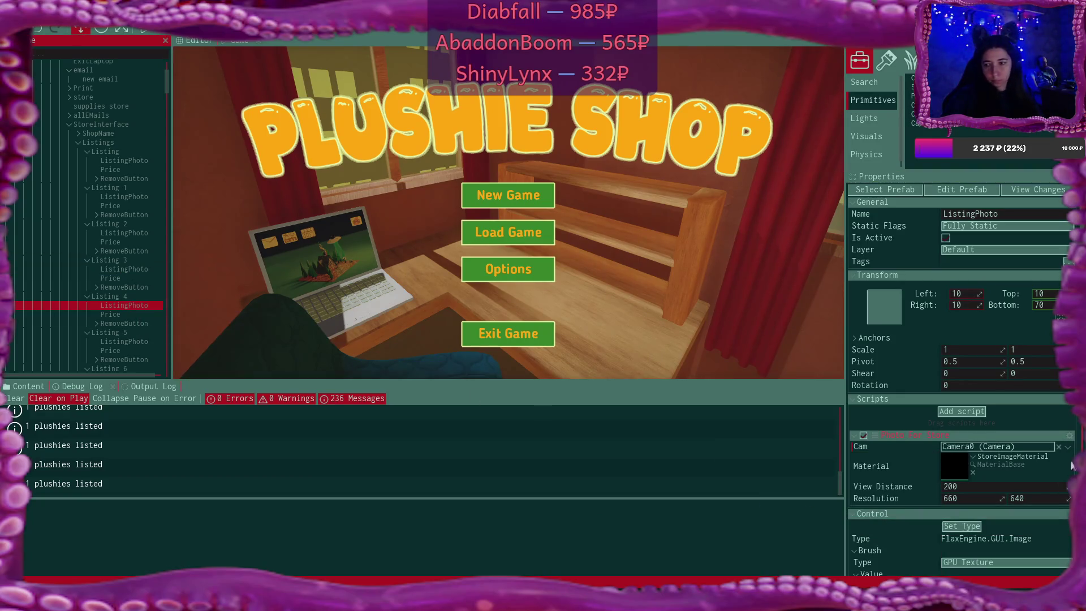
pyautogui.click(1058, 446)
pyautogui.click(1068, 447)
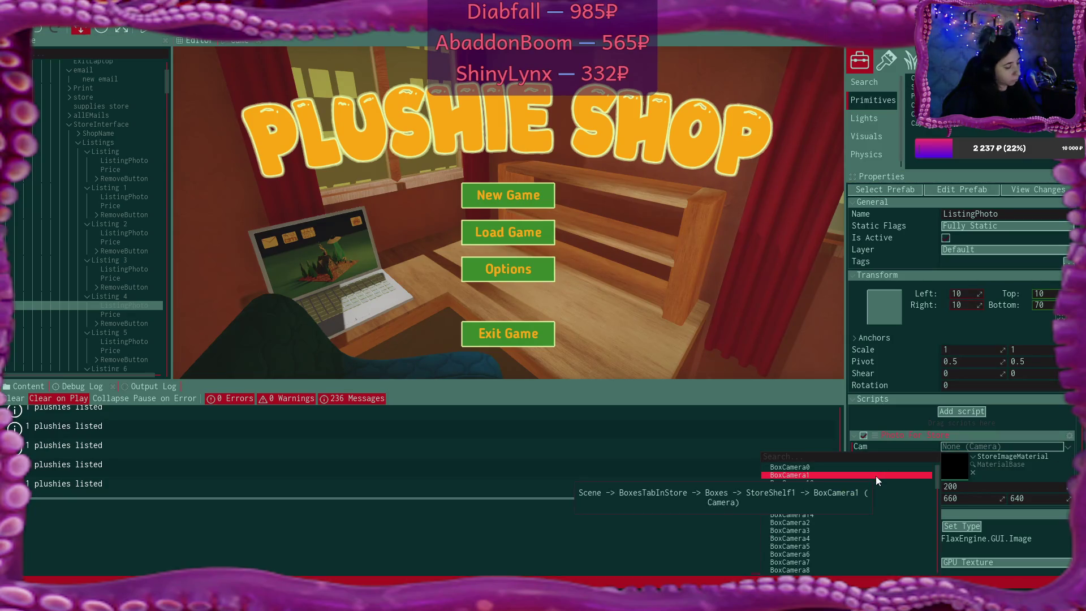
pyautogui.write('cam')
pyautogui.click(818, 514)
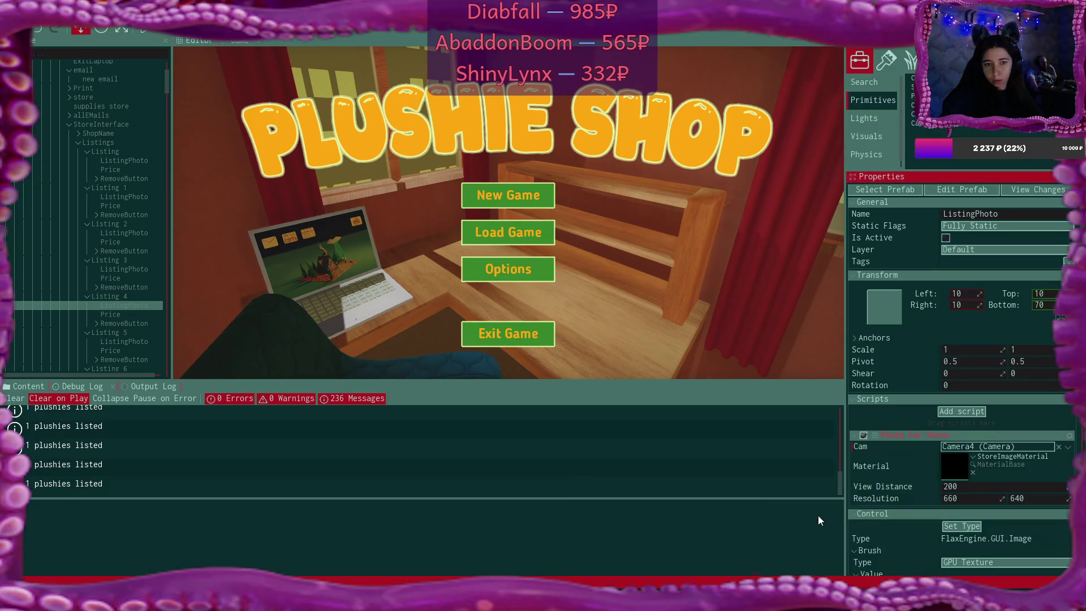
pyautogui.click(131, 341)
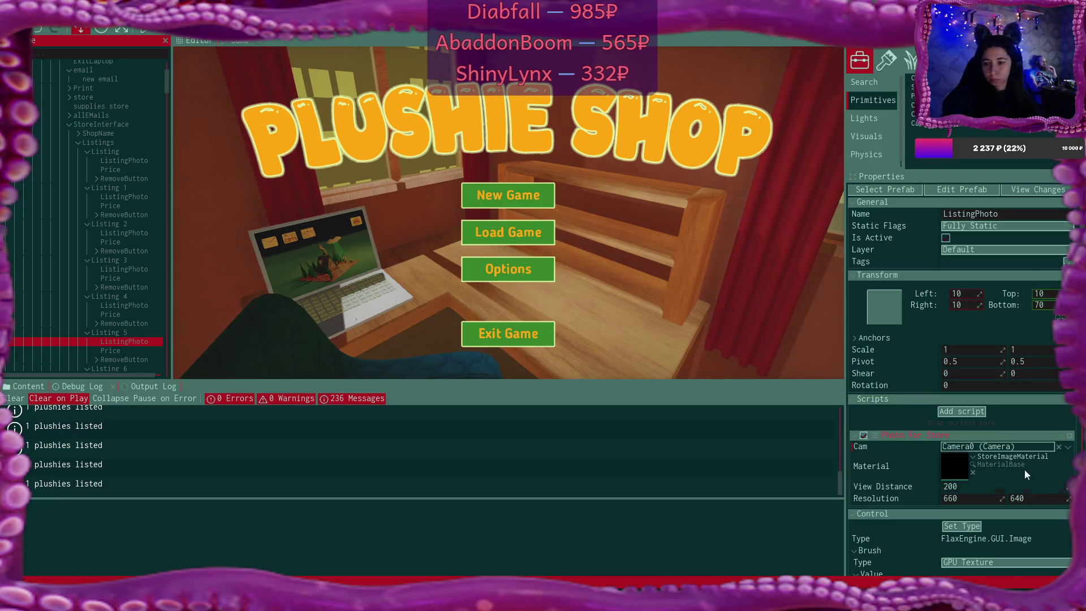
pyautogui.click(1060, 446)
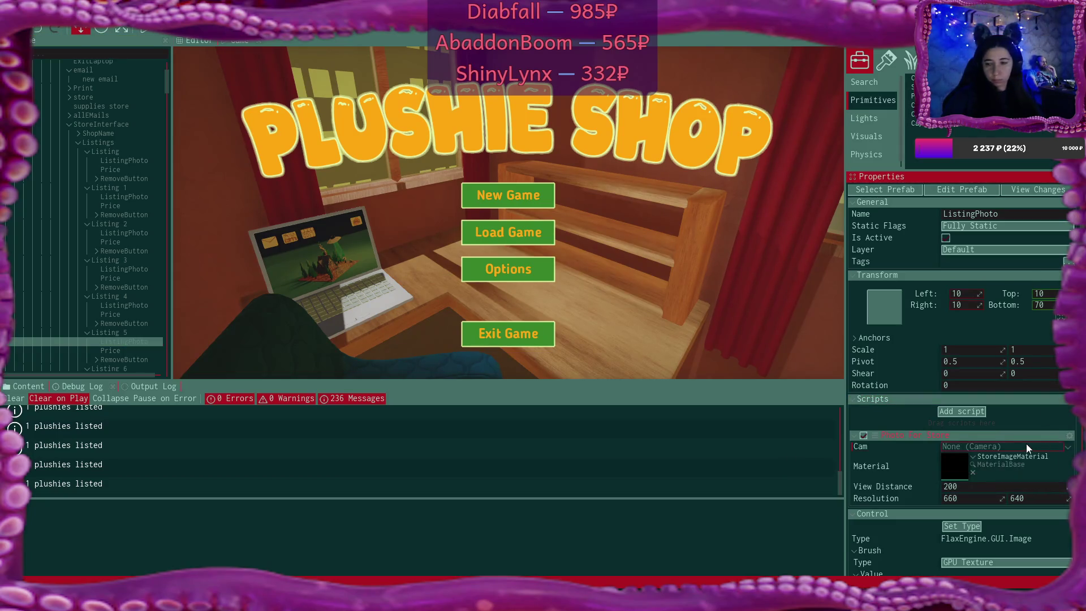
pyautogui.click(1068, 446)
pyautogui.write('cam')
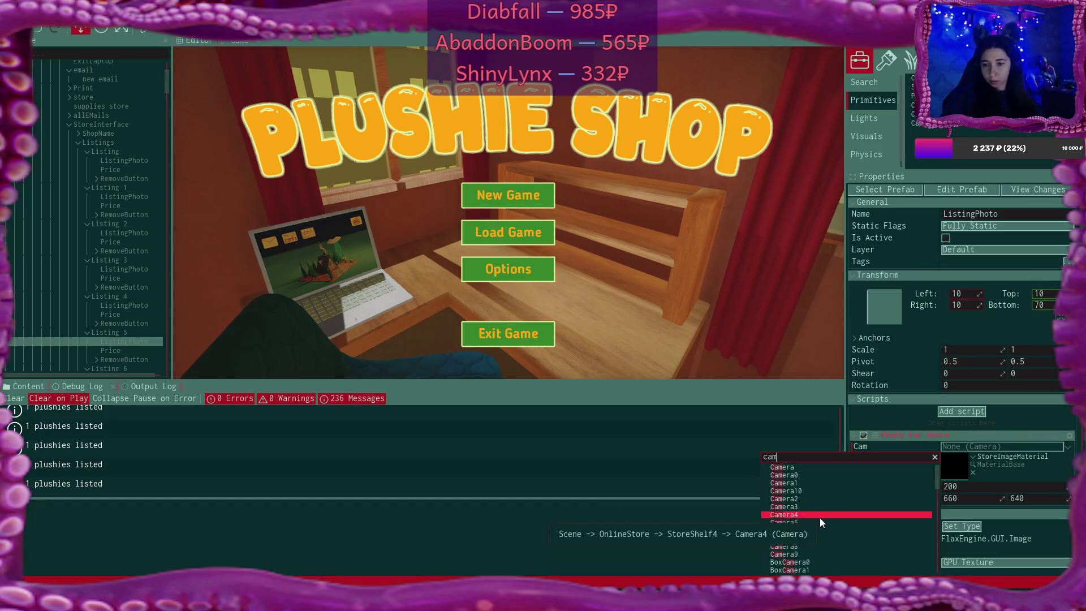
pyautogui.click(818, 521)
# Link the ListingPhotos of Listing 6 and Listing 7 to Camera6 and Camera7
pyautogui.scroll(-3, 134, 295)
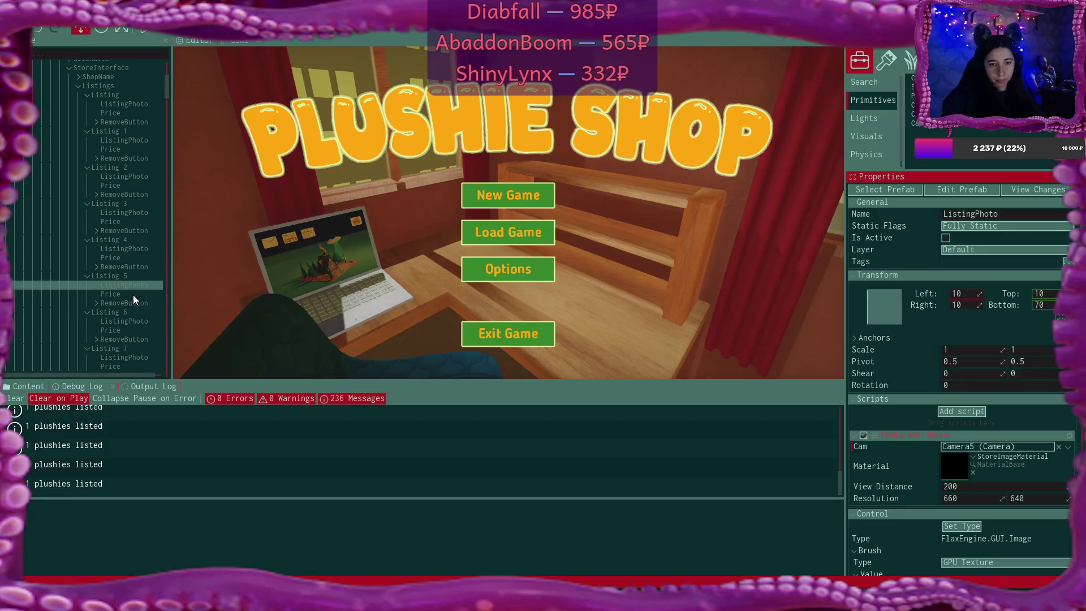
pyautogui.click(124, 321)
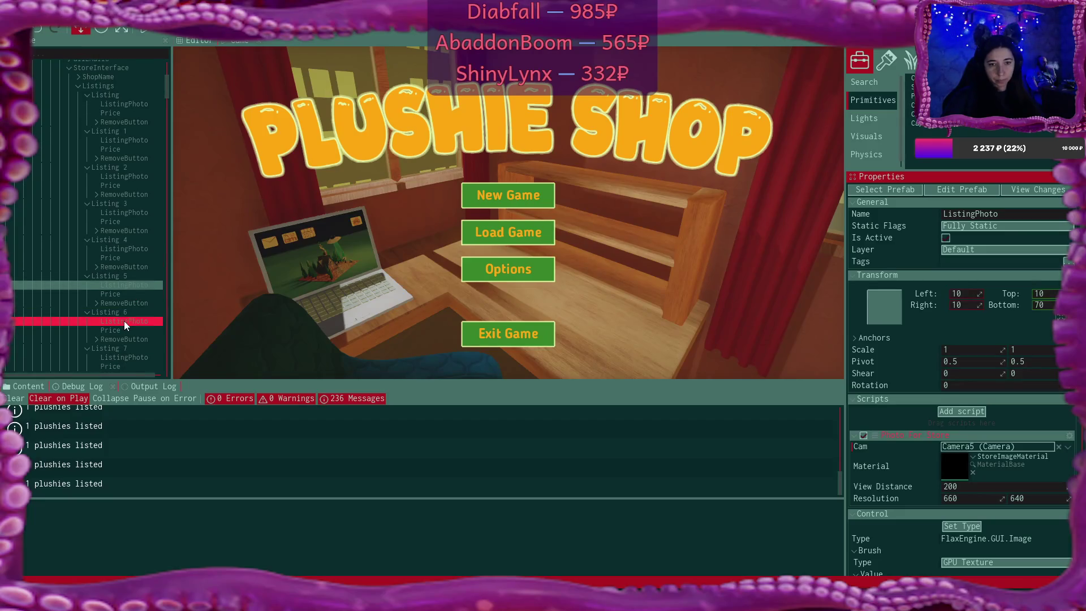
pyautogui.click(1059, 446)
pyautogui.click(1068, 447)
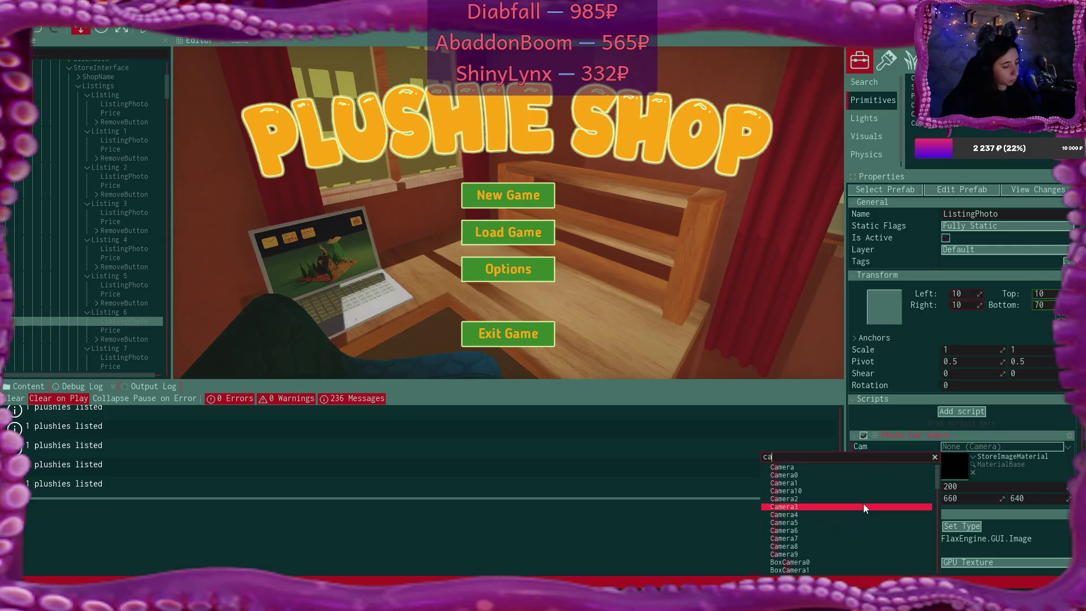
pyautogui.write('cam')
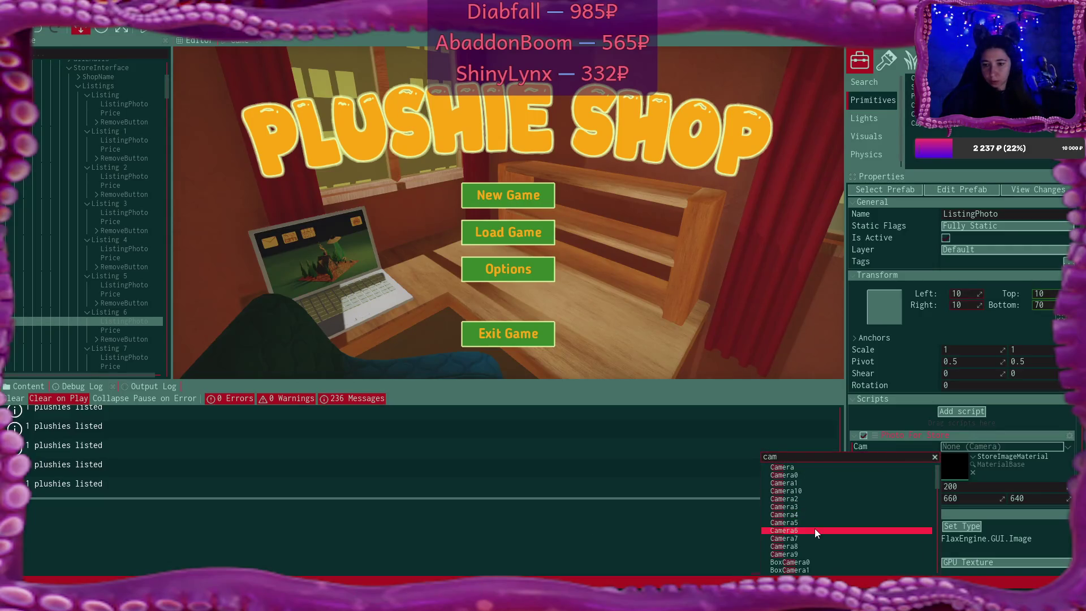
pyautogui.click(815, 530)
pyautogui.click(124, 272)
pyautogui.click(1059, 446)
pyautogui.write('cam')
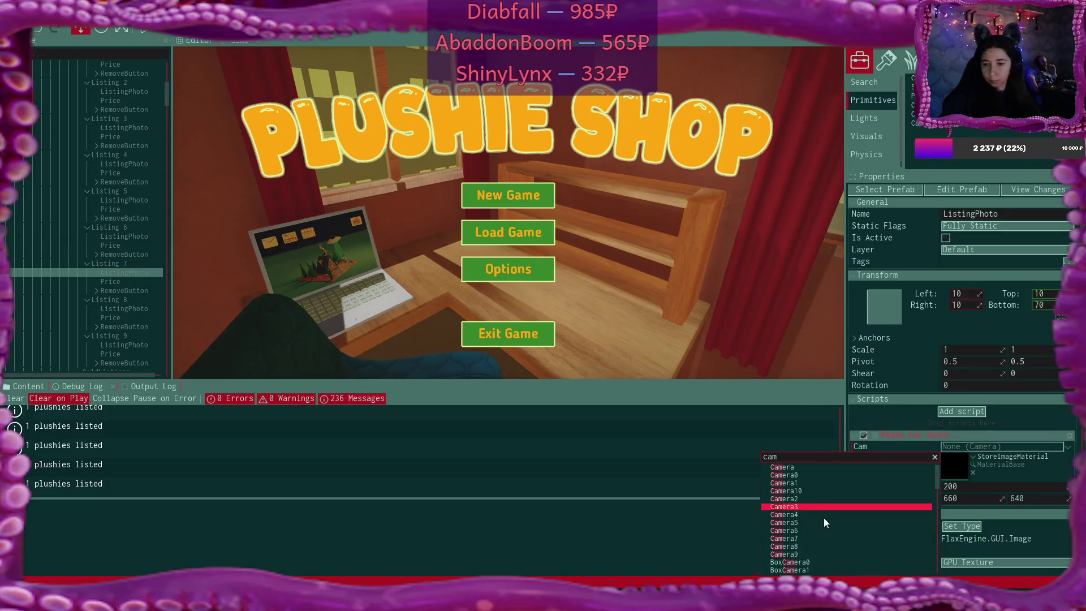
pyautogui.click(812, 538)
# Link the ListingPhotos of Listing 8 and Listing 9 to Camera8 and Camera9
pyautogui.scroll(-3, 115, 274)
pyautogui.click(124, 251)
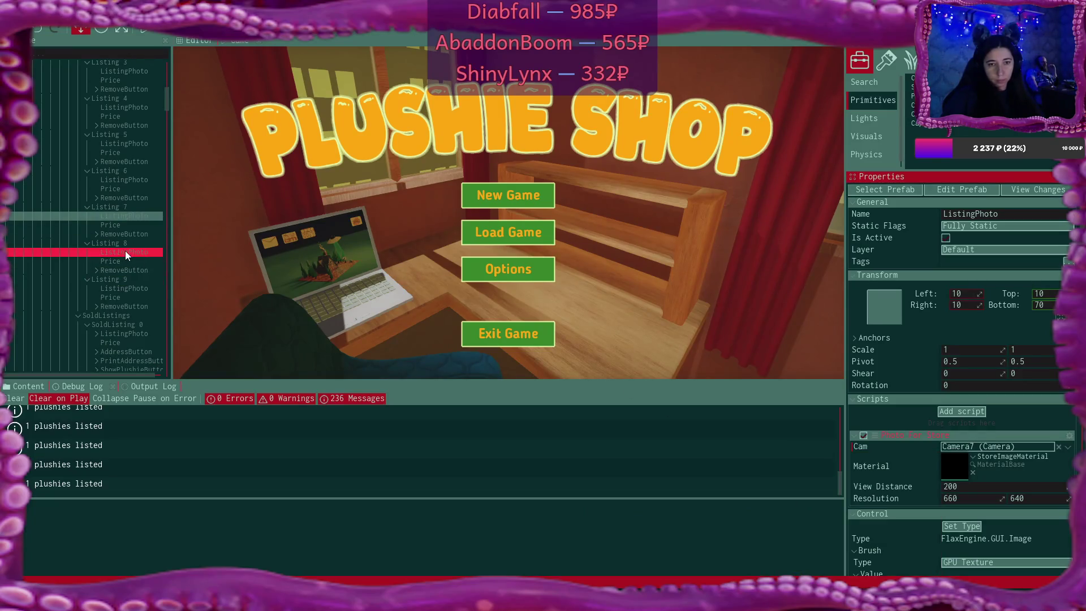
pyautogui.click(1059, 446)
pyautogui.write('cam')
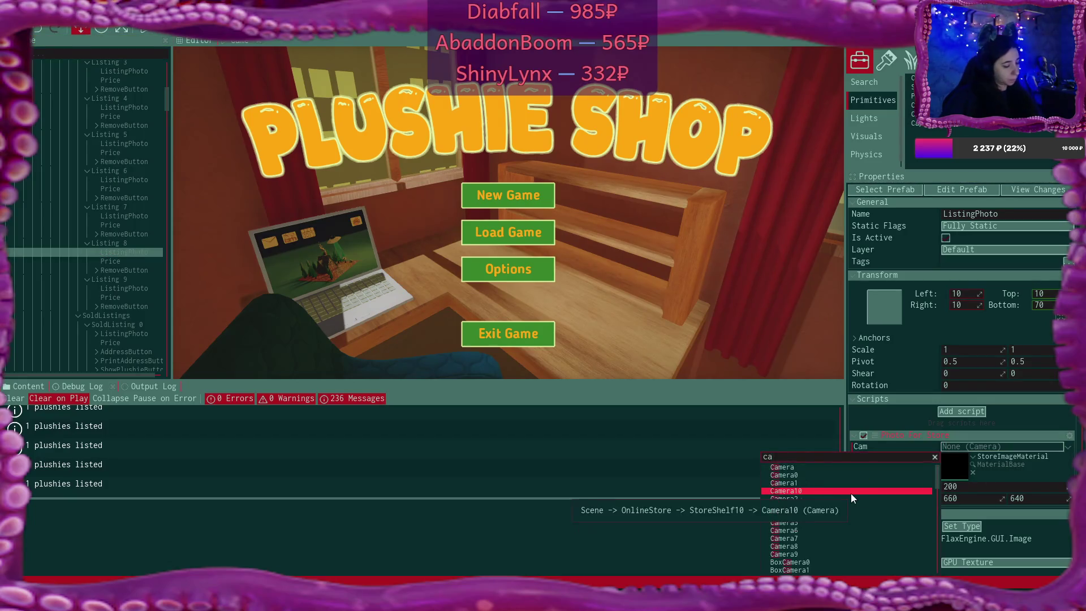
pyautogui.click(807, 545)
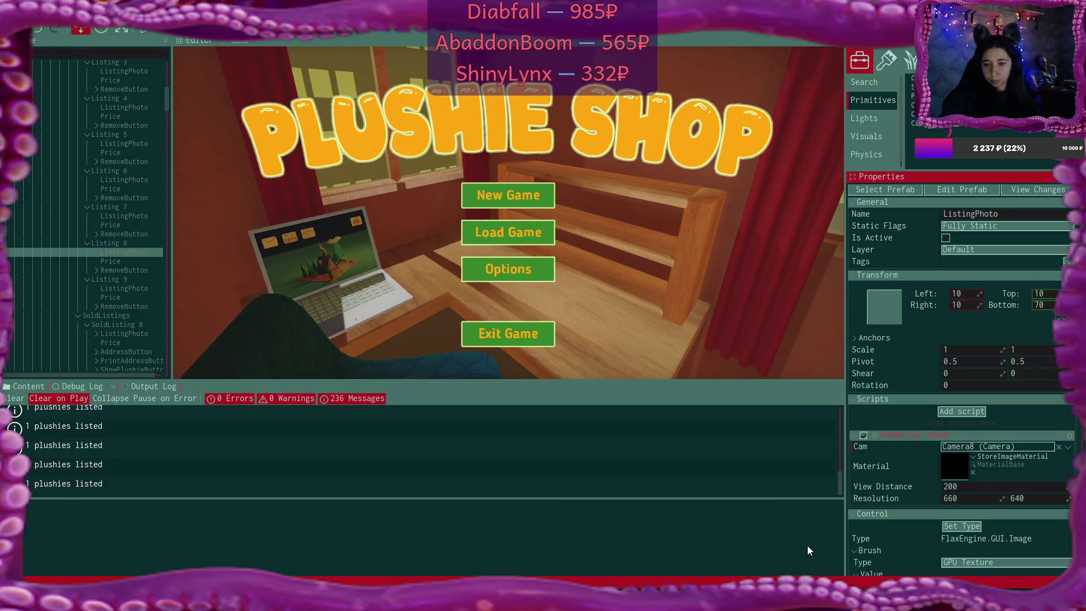
pyautogui.scroll(-3, 129, 240)
pyautogui.click(129, 236)
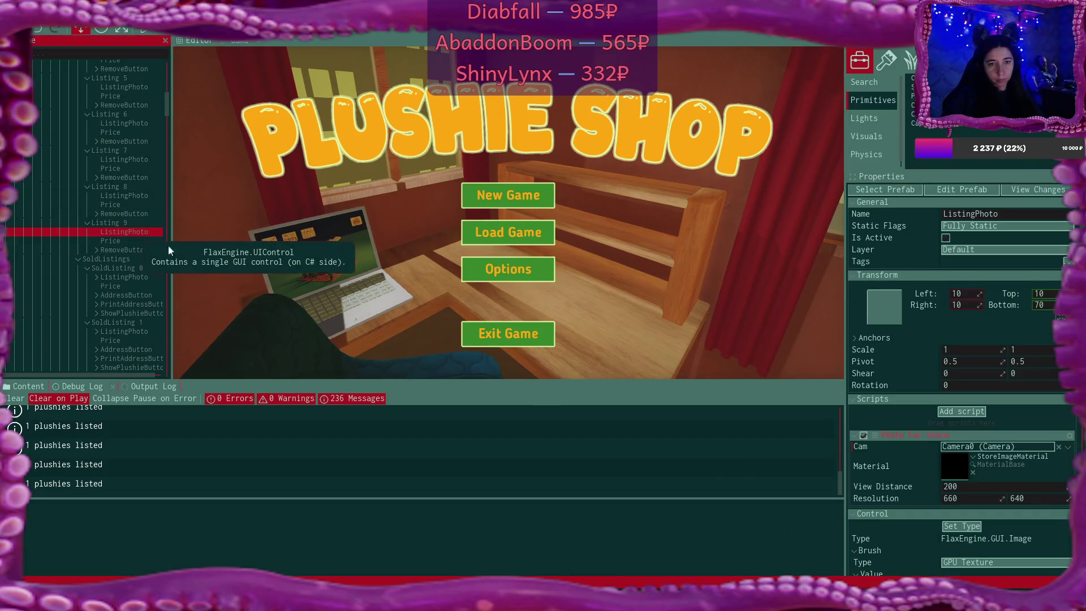
pyautogui.click(1059, 446)
pyautogui.click(1068, 449)
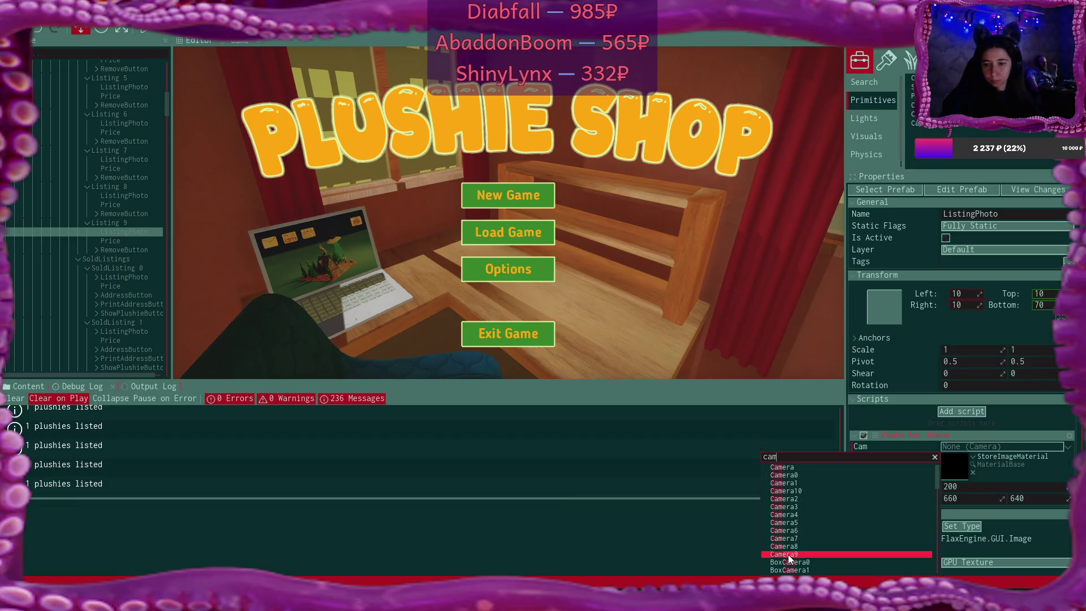
pyautogui.click(791, 553)
pyautogui.moveTo(85, 231); pyautogui.dragTo(133, 276)
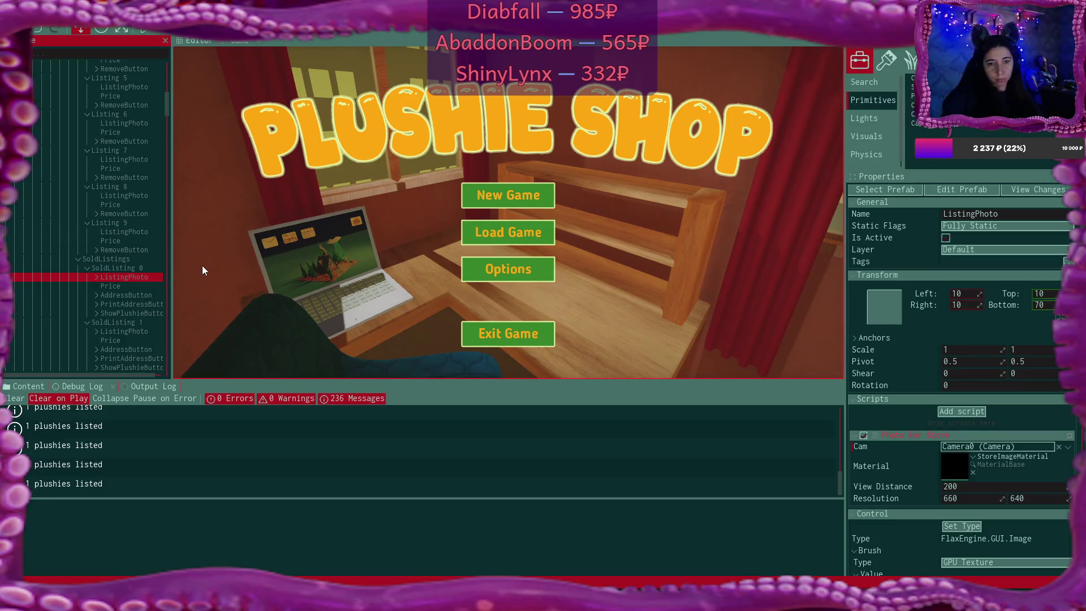
pyautogui.scroll(-2, 99, 214)
pyautogui.scroll(-3, 100, 214)
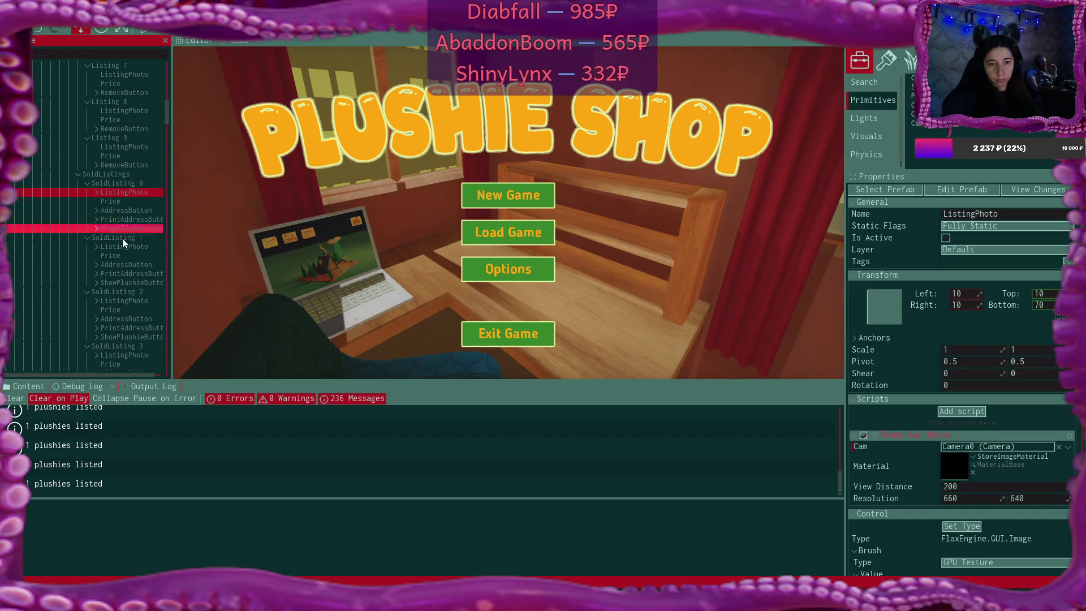
# Link the photos of SoldListing 1 and SoldListing 2 to Camera1 and Camera2
pyautogui.click(123, 247)
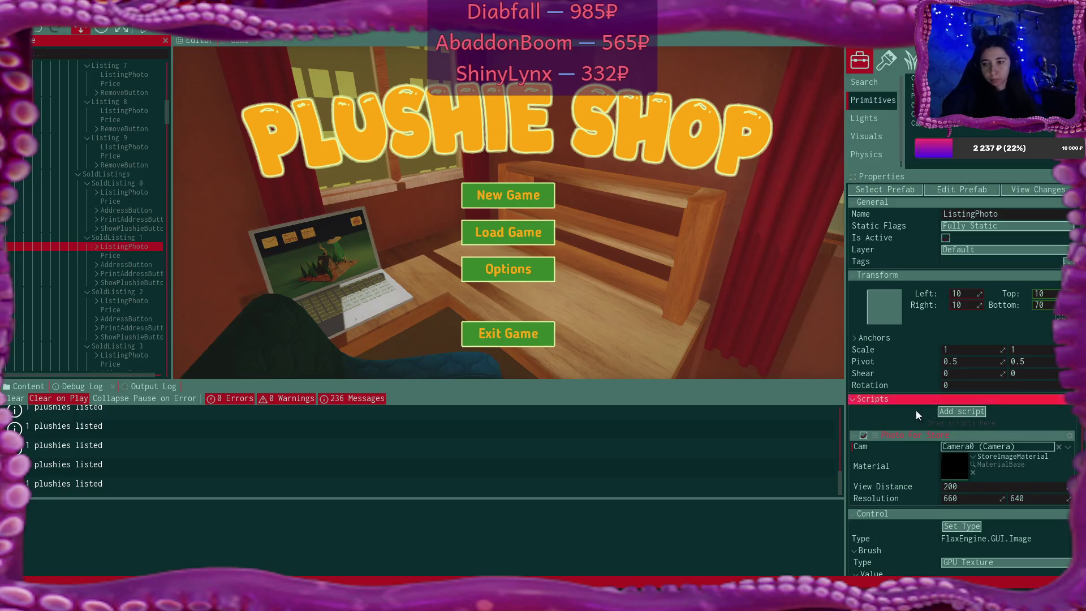
pyautogui.click(1059, 447)
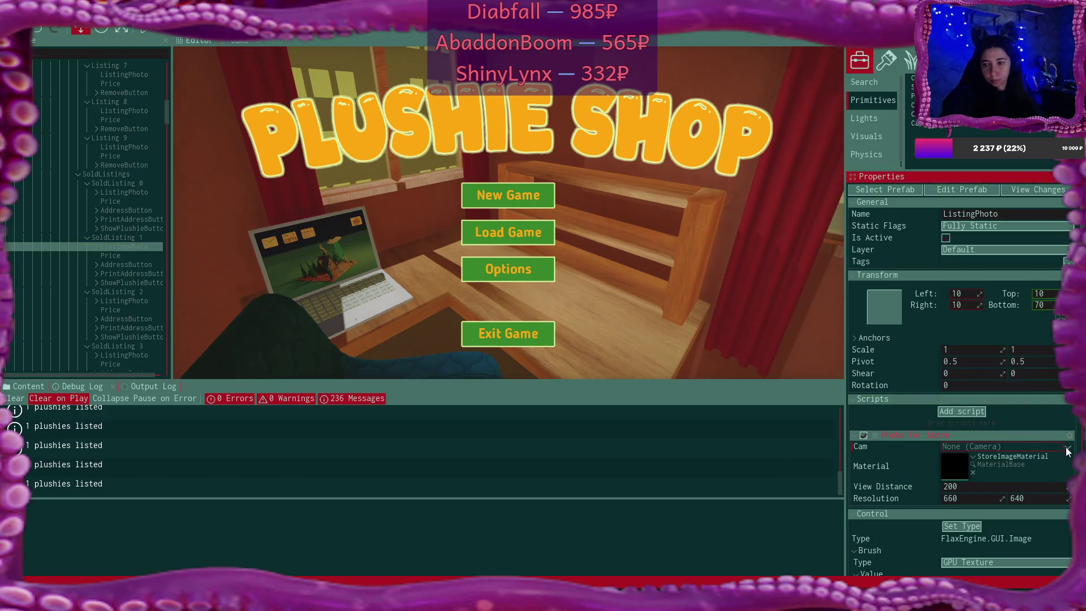
pyautogui.click(1067, 447)
pyautogui.write('cam')
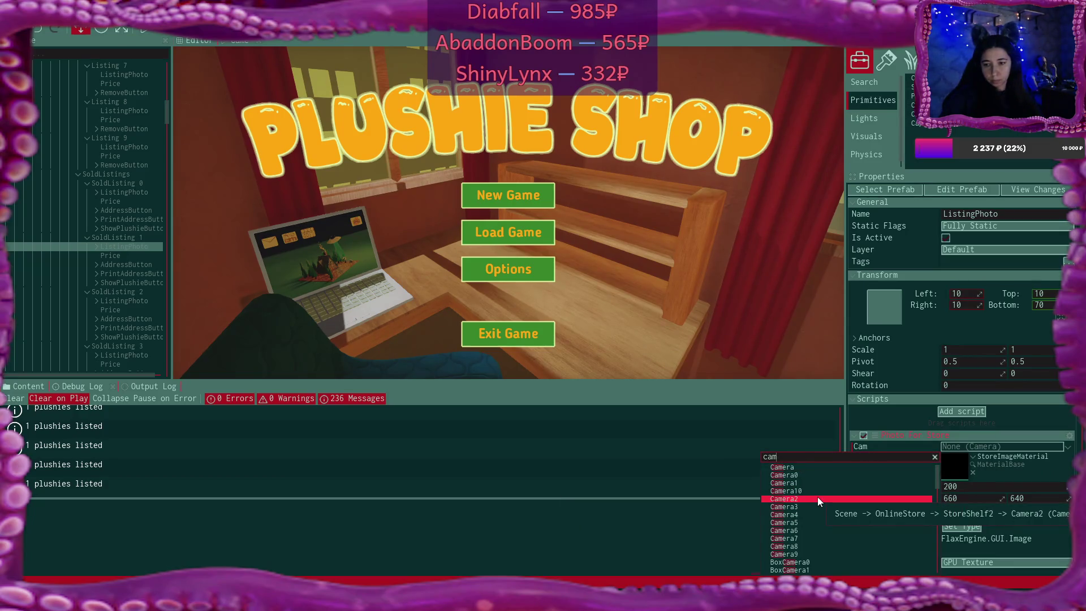
pyautogui.click(809, 483)
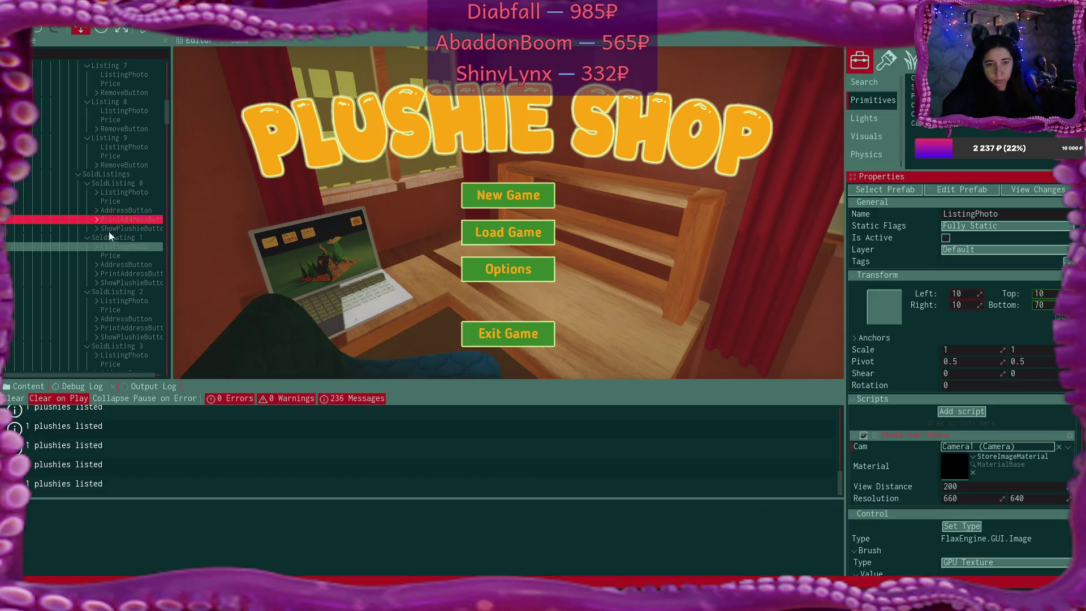
pyautogui.click(142, 299)
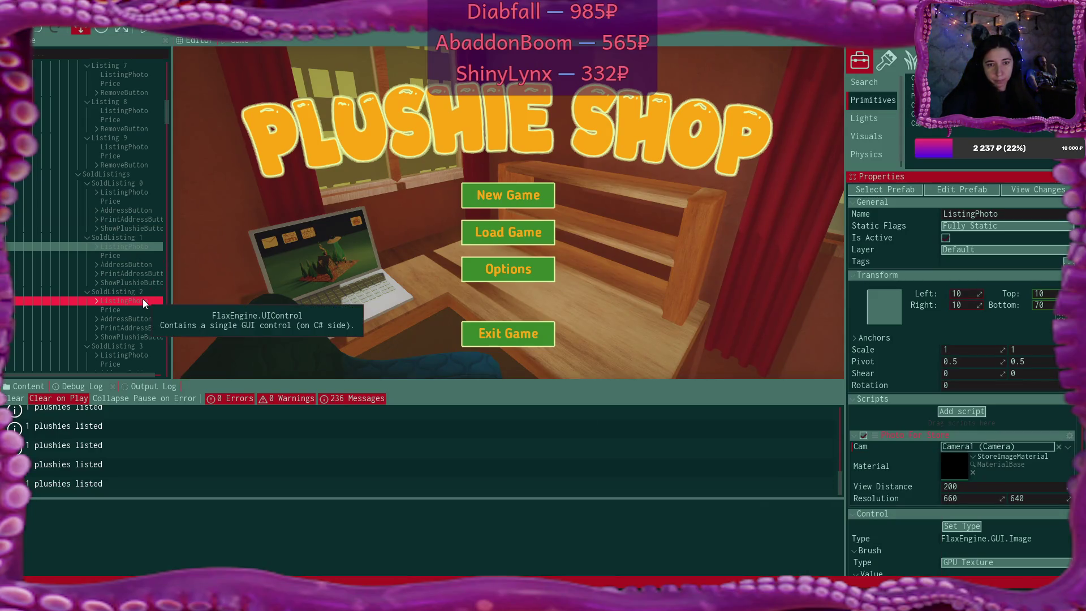
pyautogui.click(1059, 447)
pyautogui.click(1067, 447)
pyautogui.write('cam')
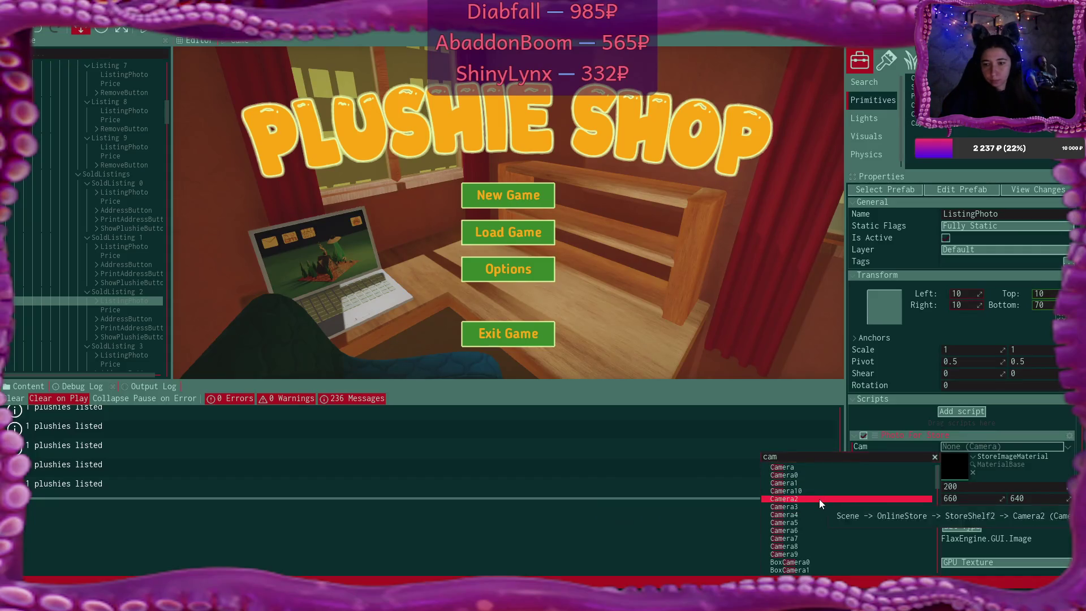
pyautogui.click(818, 499)
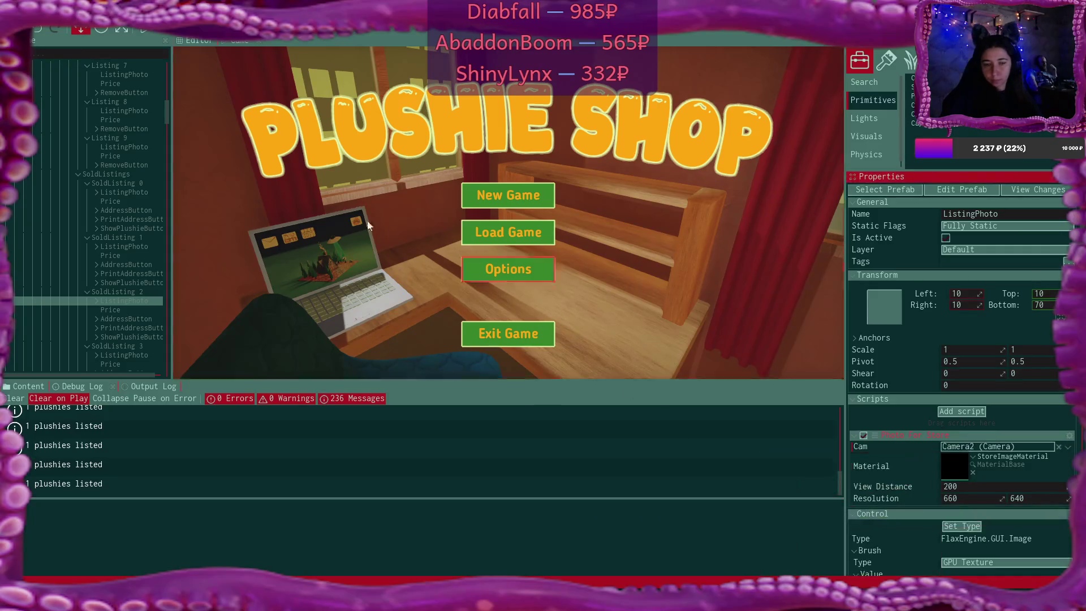
# Link the photos of SoldListing 3 and SoldListing 4 to Camera3 and Camera4
pyautogui.click(124, 354)
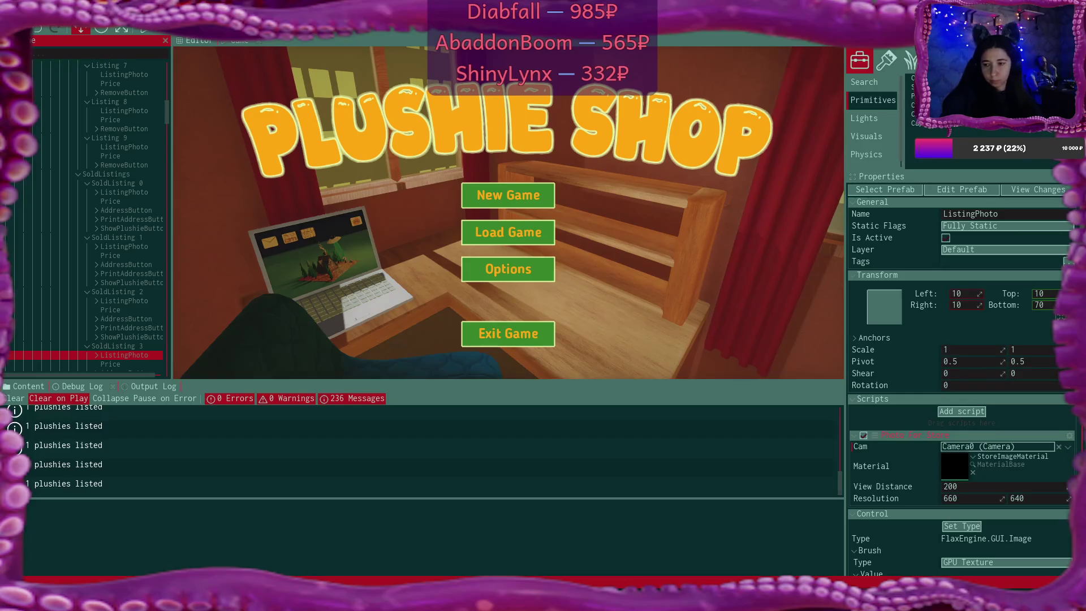
pyautogui.click(1059, 447)
pyautogui.click(1067, 447)
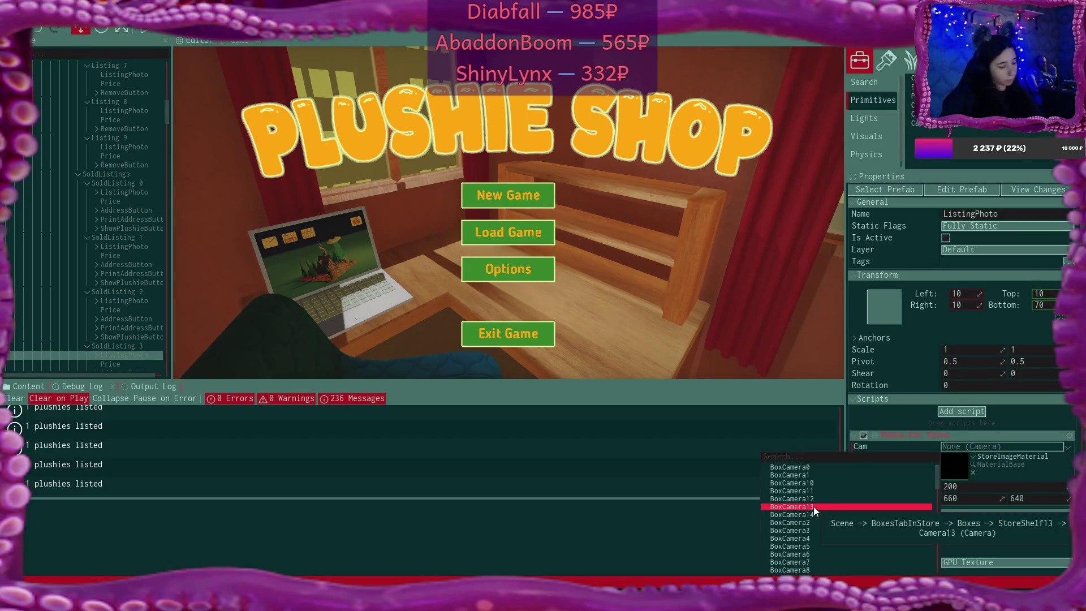
pyautogui.write('cam')
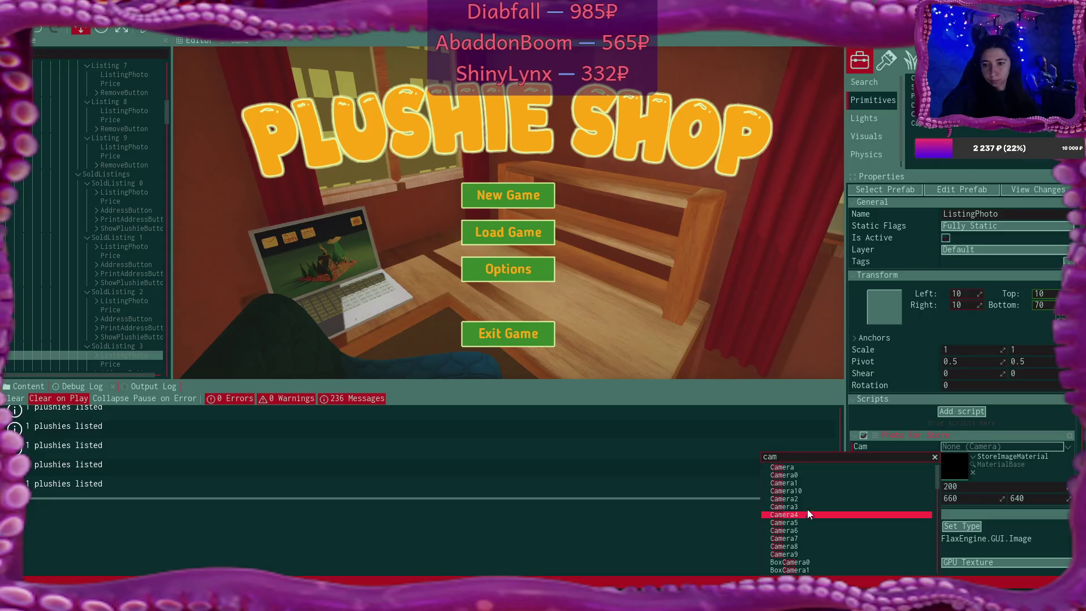
pyautogui.press('Escape')
pyautogui.scroll(-5, 109, 204)
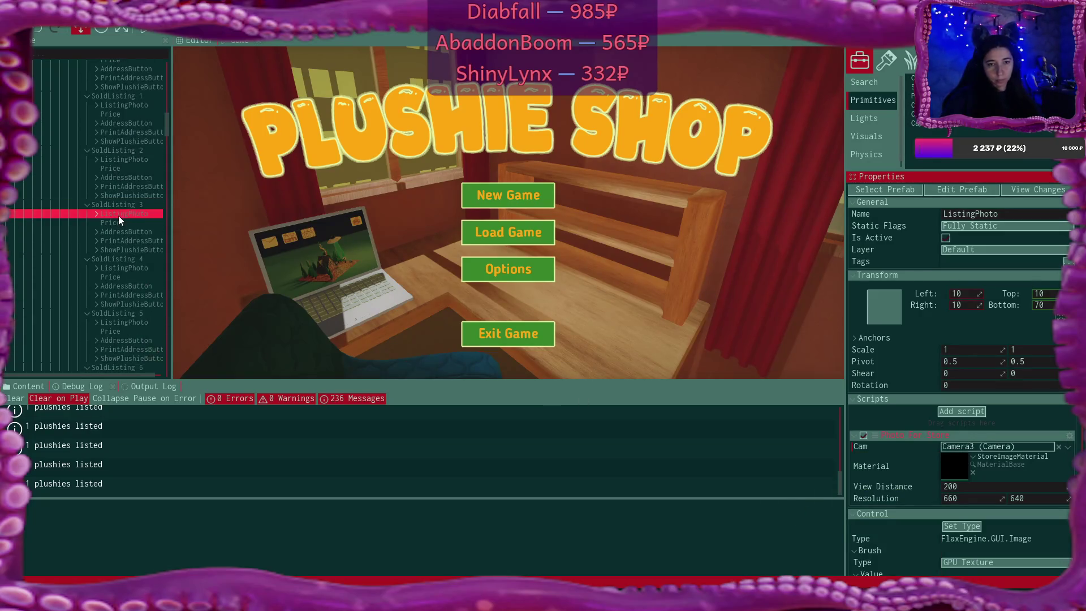
pyautogui.click(140, 240)
pyautogui.click(1059, 447)
pyautogui.click(1068, 447)
pyautogui.write('cam')
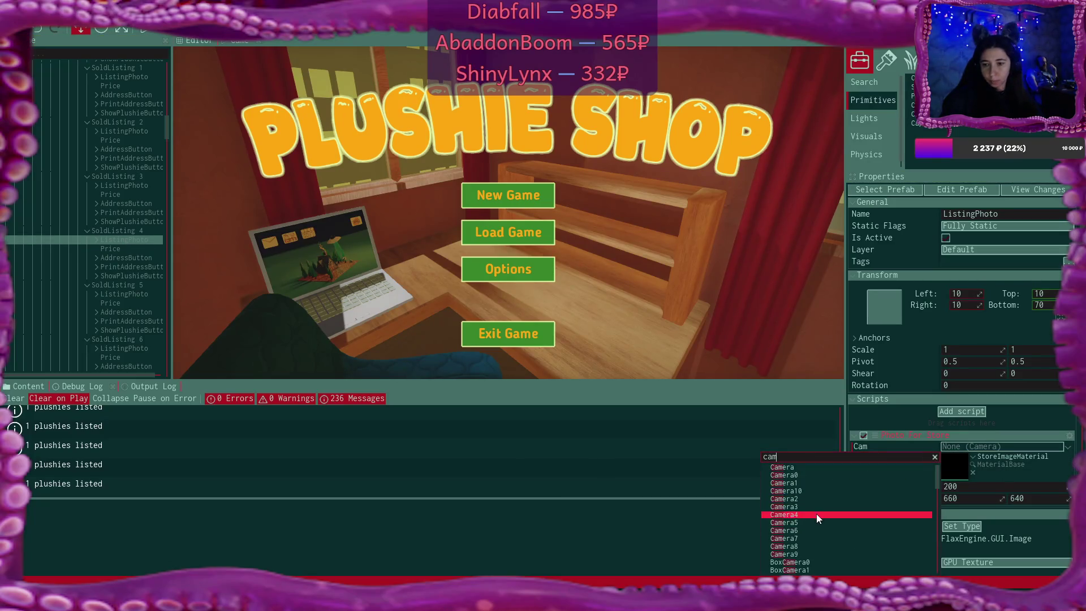
pyautogui.click(816, 514)
# Link SoldListing 5's photo to Camera5, then clear SoldListing 6's photo camera
pyautogui.click(136, 292)
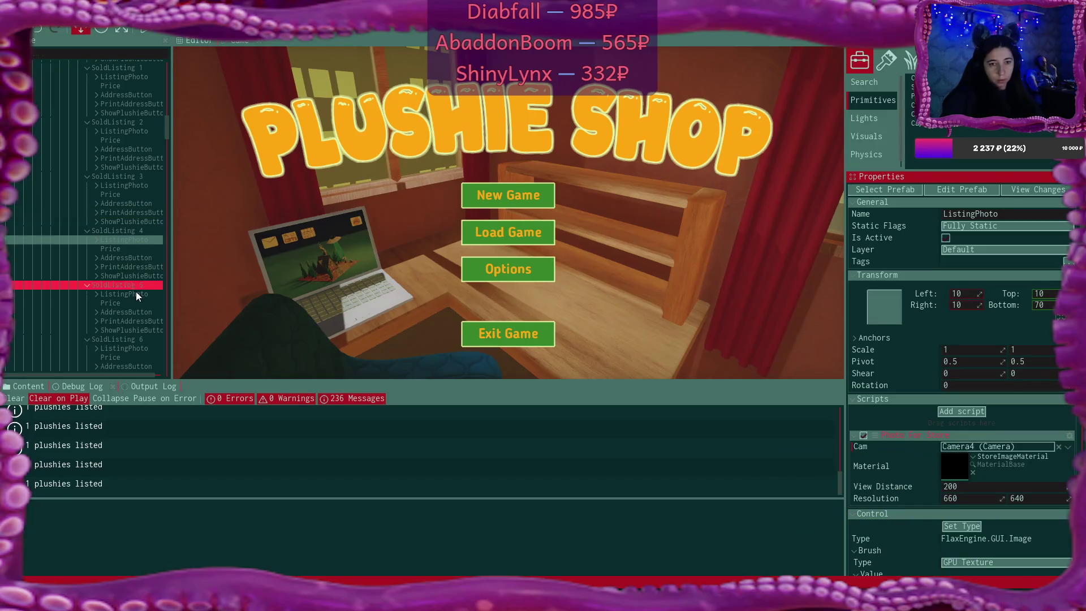
pyautogui.click(1059, 446)
pyautogui.click(1068, 447)
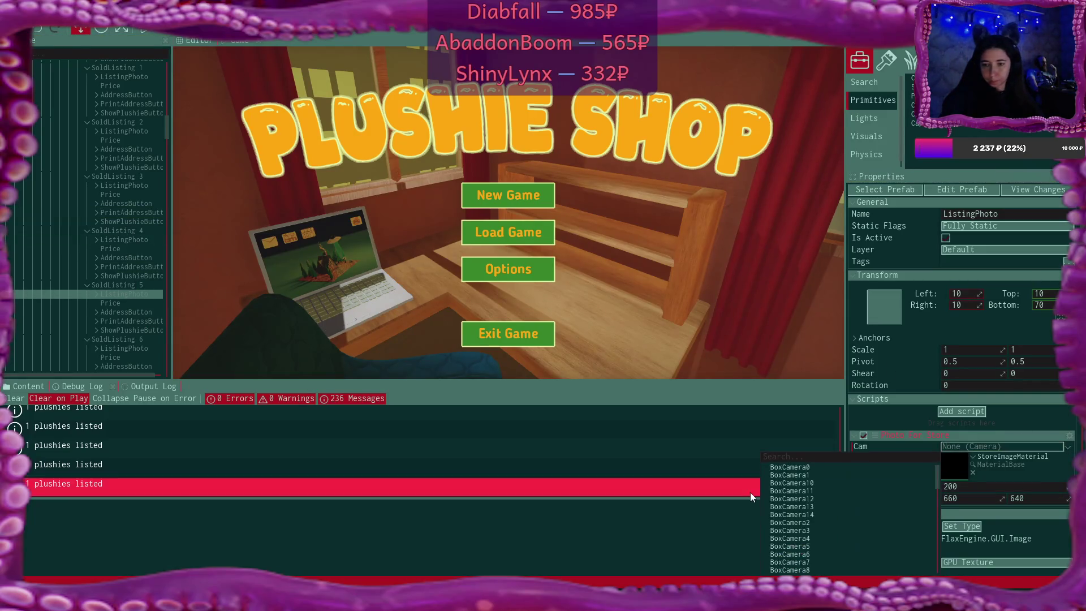
pyautogui.write('cam')
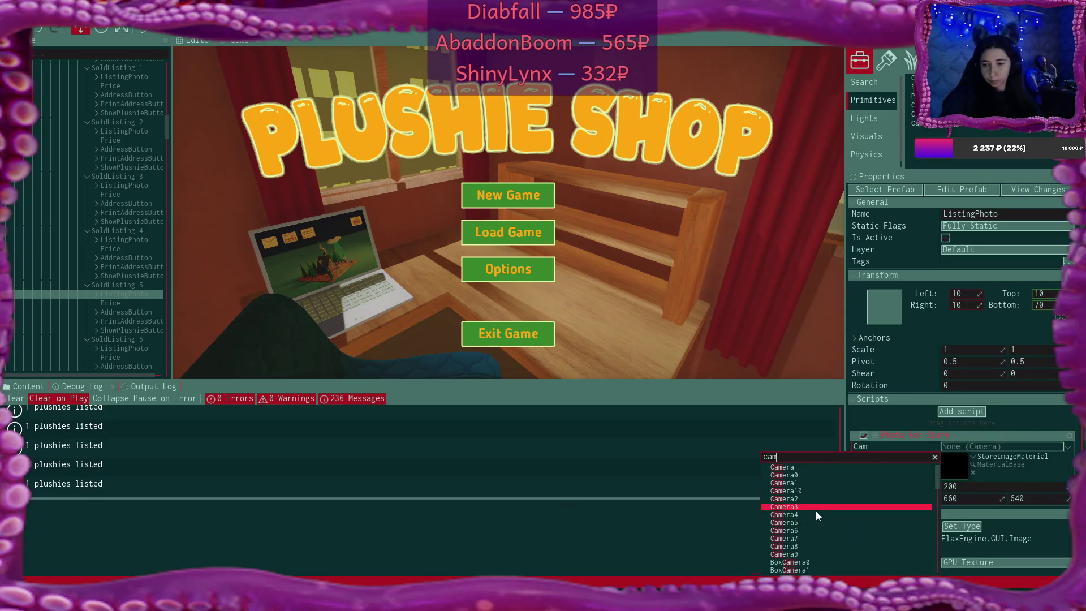
pyautogui.click(816, 523)
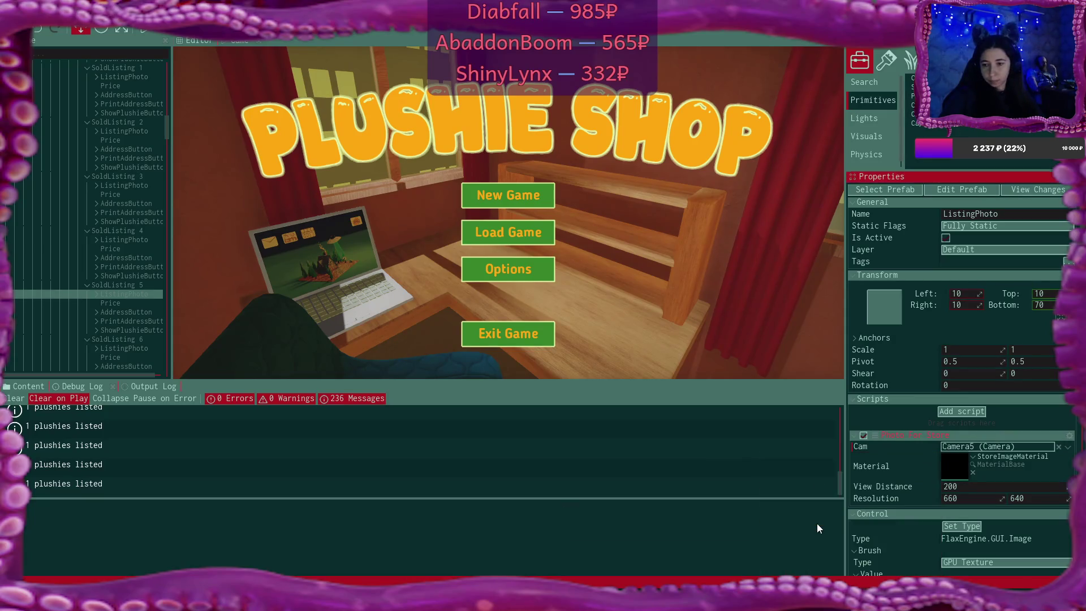
pyautogui.click(130, 348)
pyautogui.click(1059, 447)
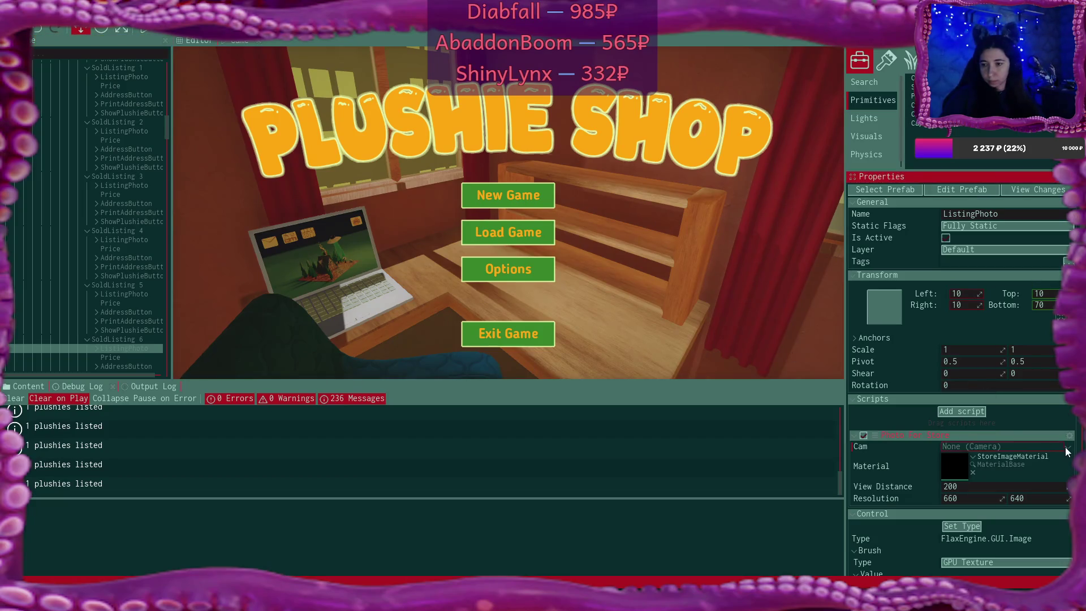
pyautogui.click(1068, 447)
pyautogui.write('cam')
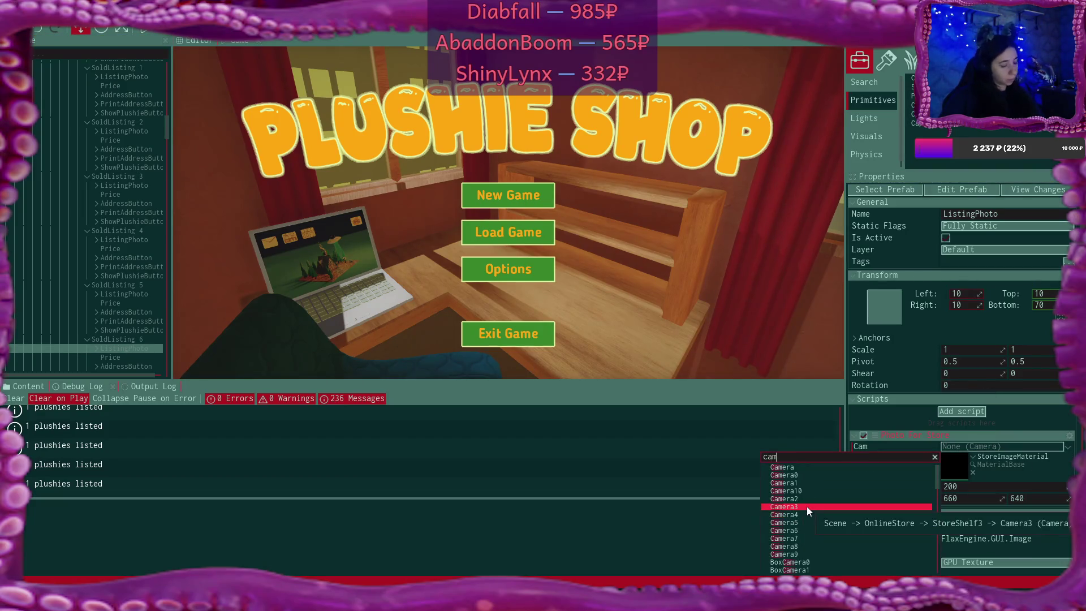
# Assign Camera6, Camera7 and Camera8 to the photos of SoldListing 6, 7 and 8
pyautogui.click(808, 531)
pyautogui.scroll(-2, 138, 229)
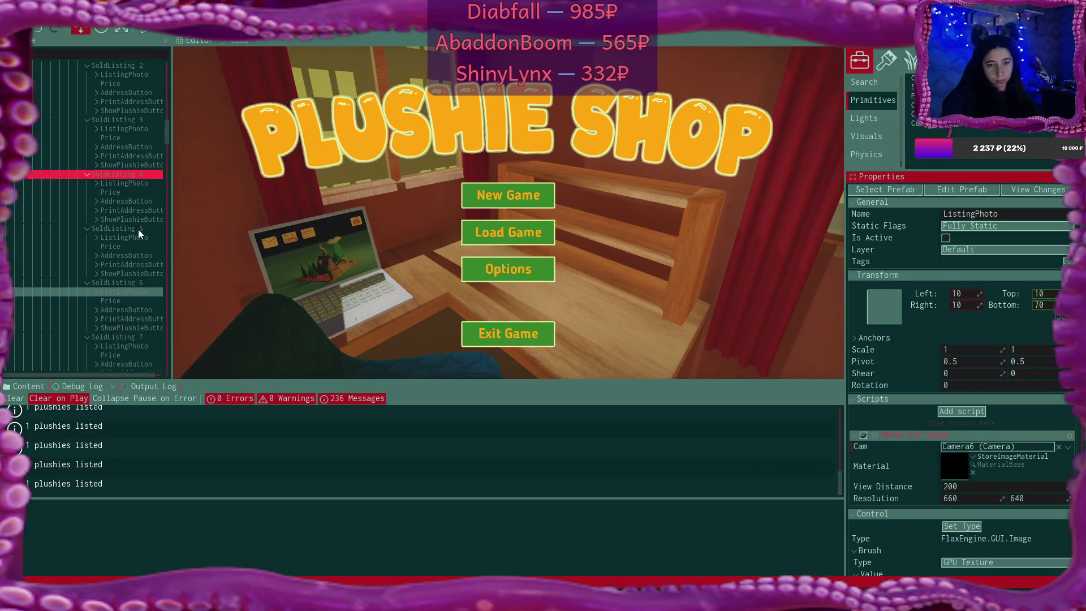
pyautogui.click(134, 289)
pyautogui.click(1059, 447)
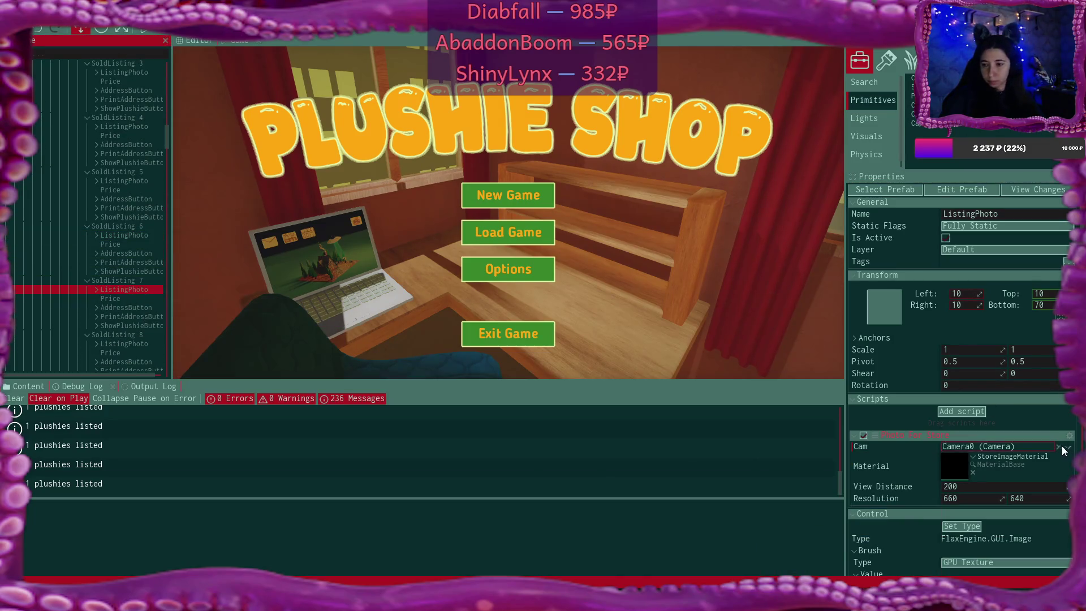
pyautogui.click(1068, 447)
pyautogui.write('cam')
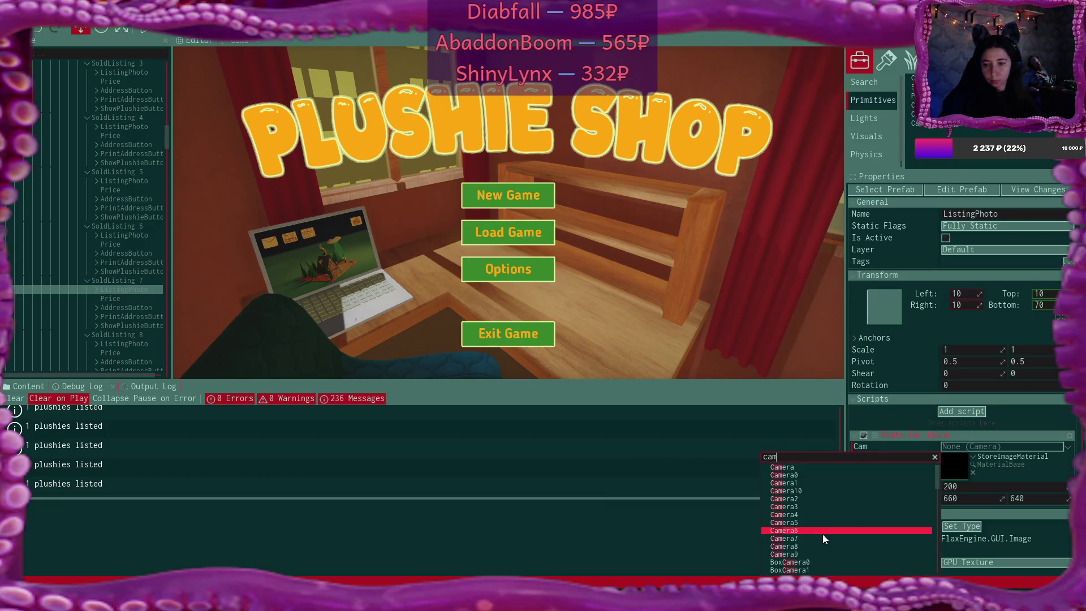
pyautogui.click(822, 538)
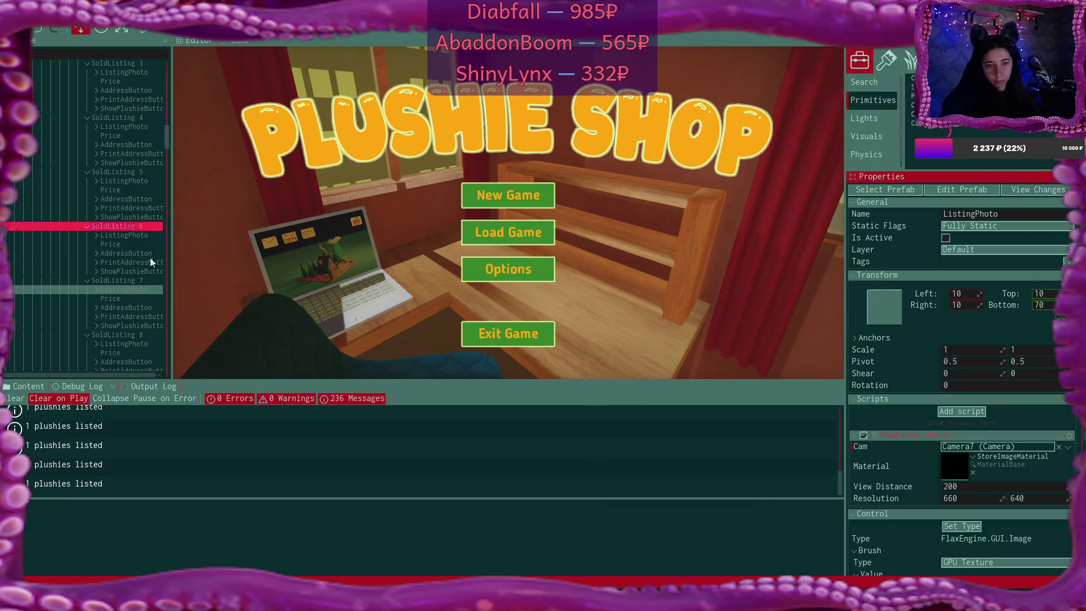
pyautogui.click(120, 345)
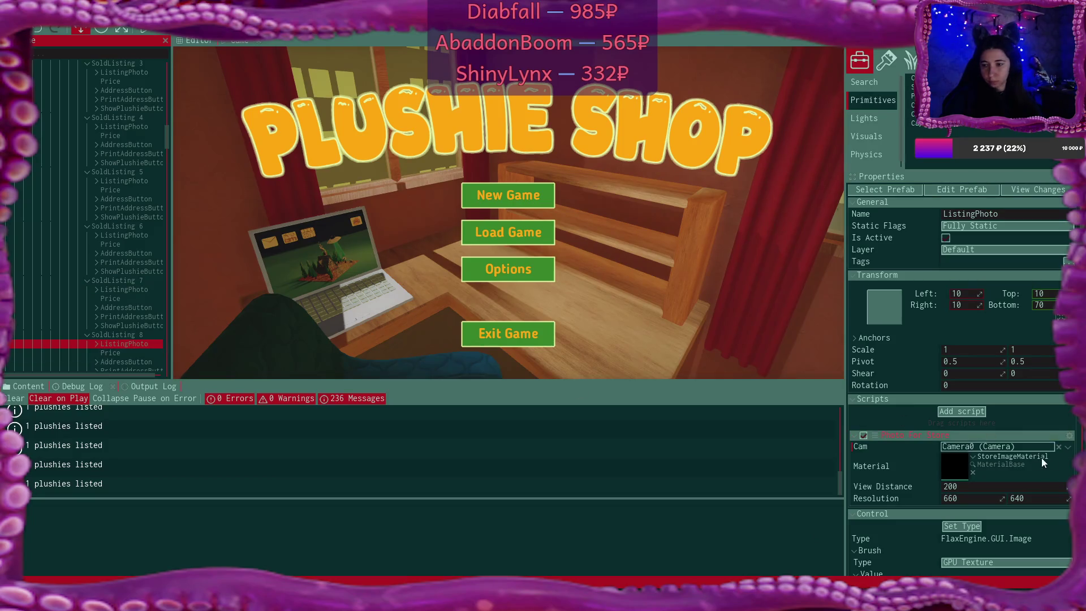
pyautogui.click(1059, 446)
pyautogui.click(1068, 447)
pyautogui.write('cam')
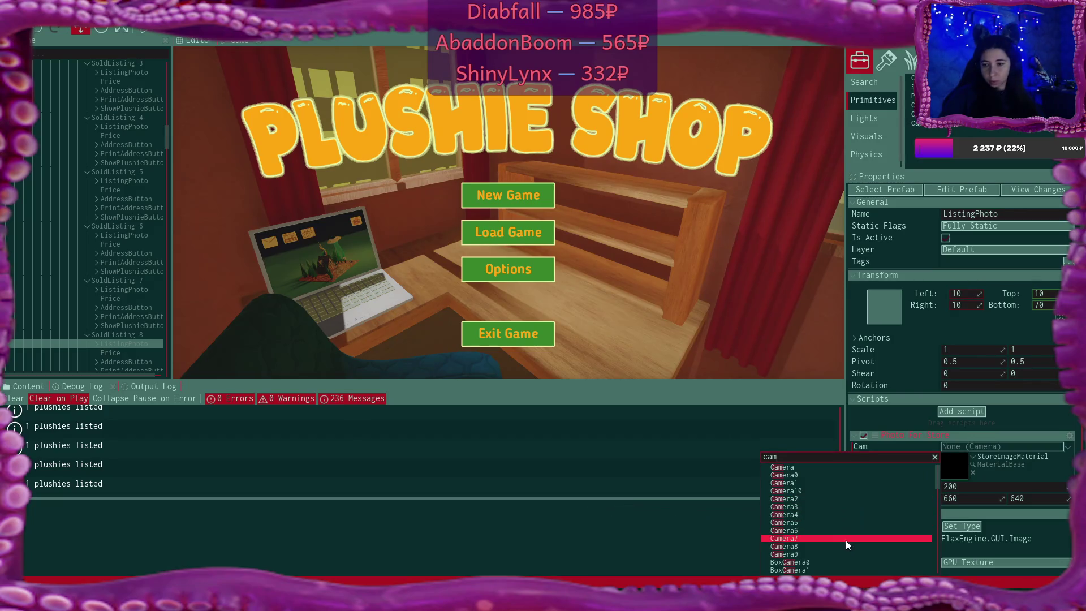
pyautogui.click(846, 546)
# Assign Camera9 to SoldListing 9's photo
pyautogui.scroll(-2, 134, 224)
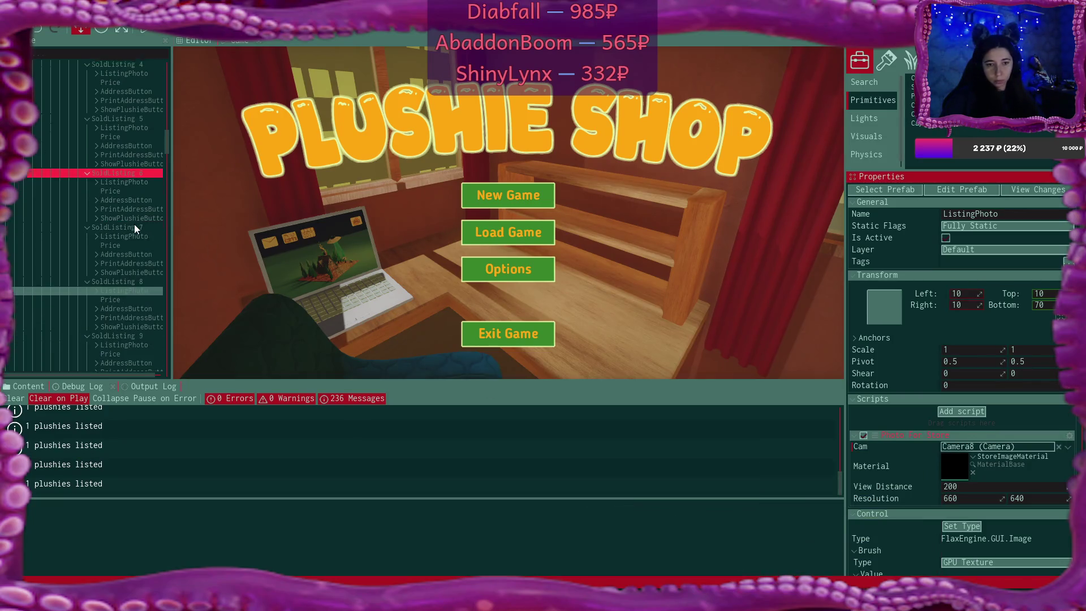
pyautogui.click(127, 341)
pyautogui.click(1058, 446)
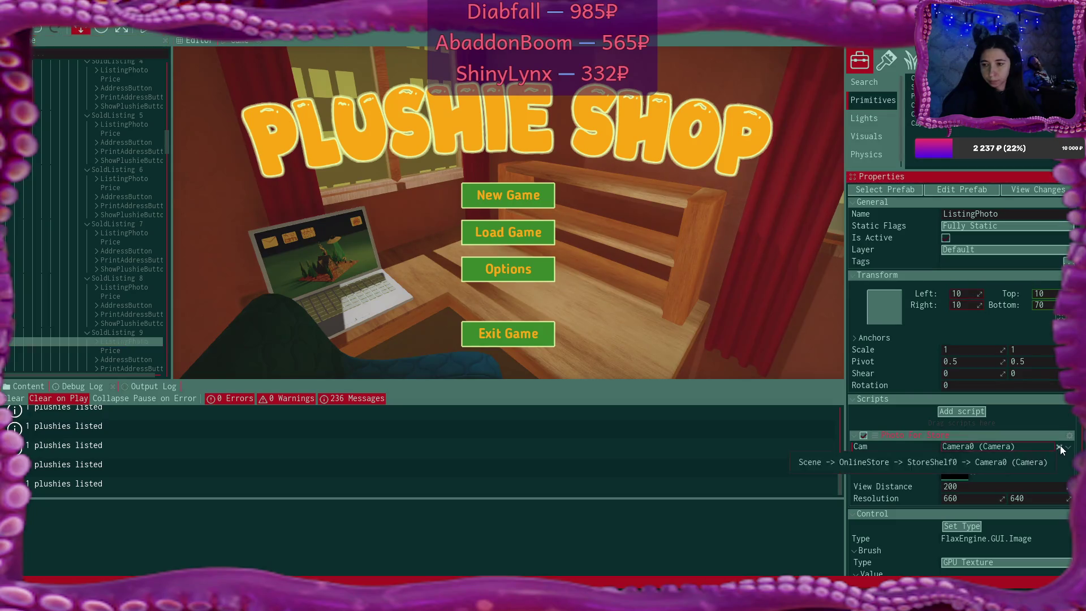
pyautogui.click(1067, 447)
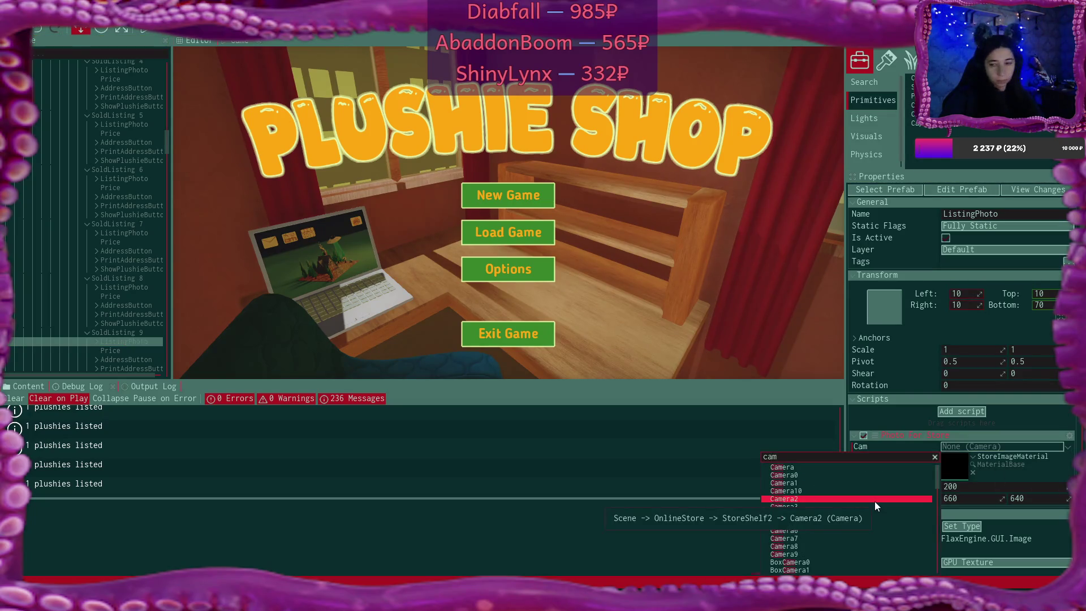
pyautogui.write('cam')
pyautogui.click(803, 553)
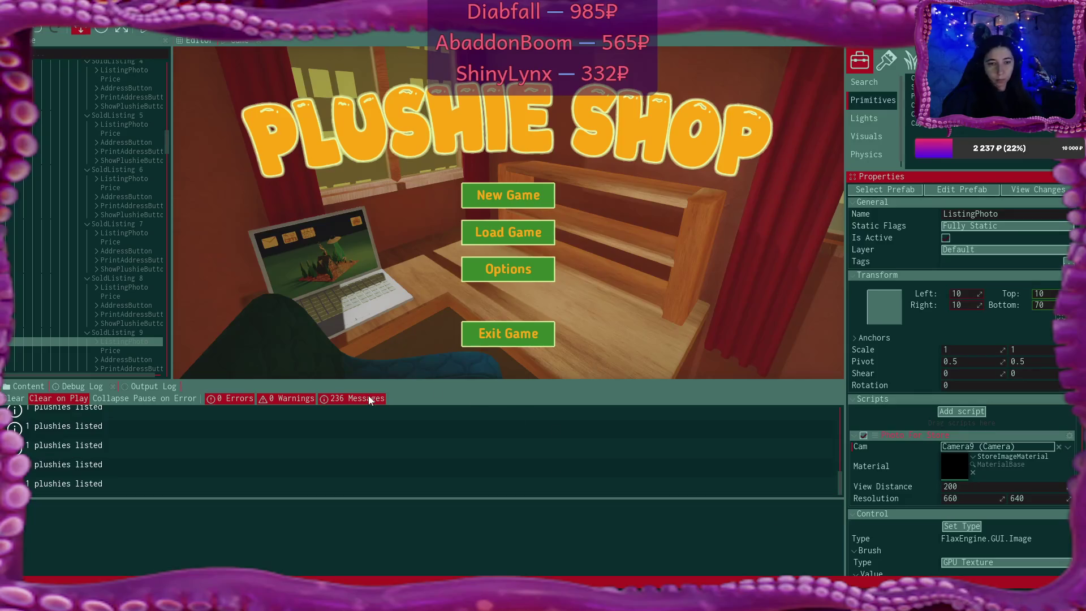
pyautogui.scroll(-5, 94, 198)
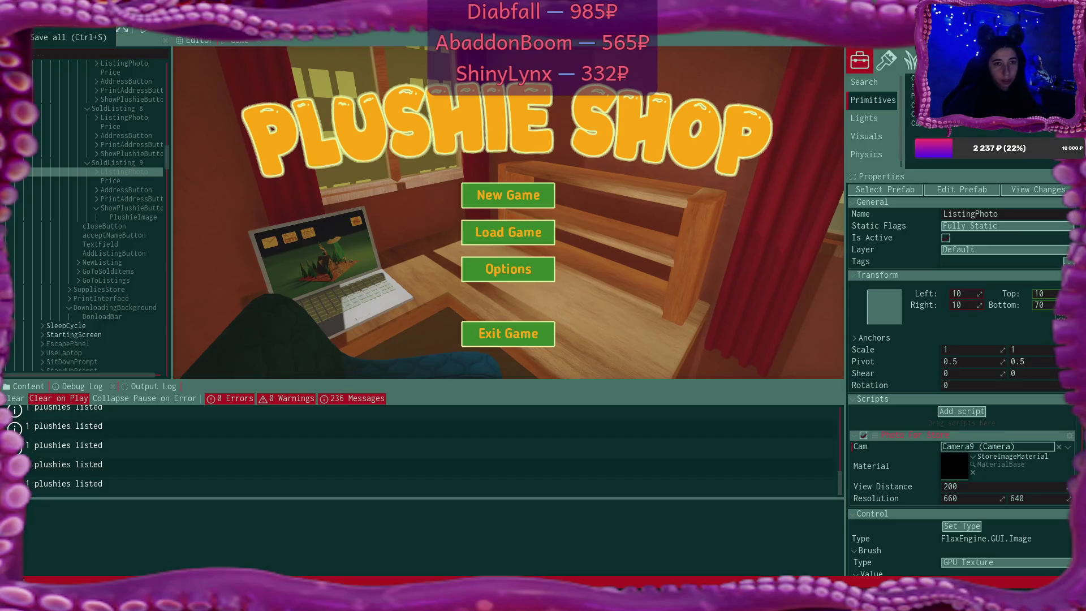
pyautogui.scroll(-5, 82, 210)
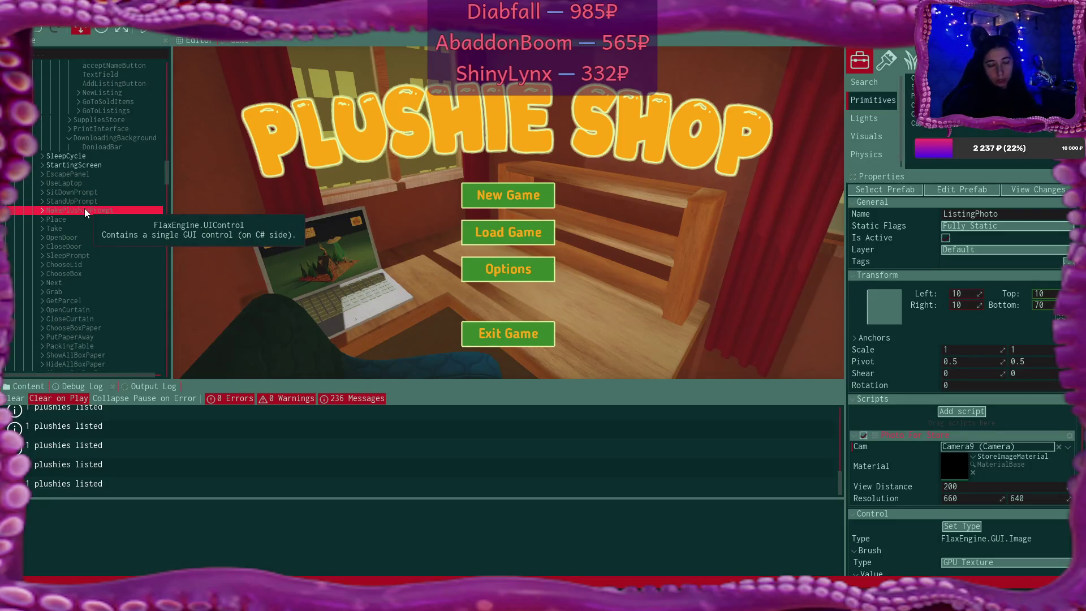
pyautogui.scroll(-10, 84, 208)
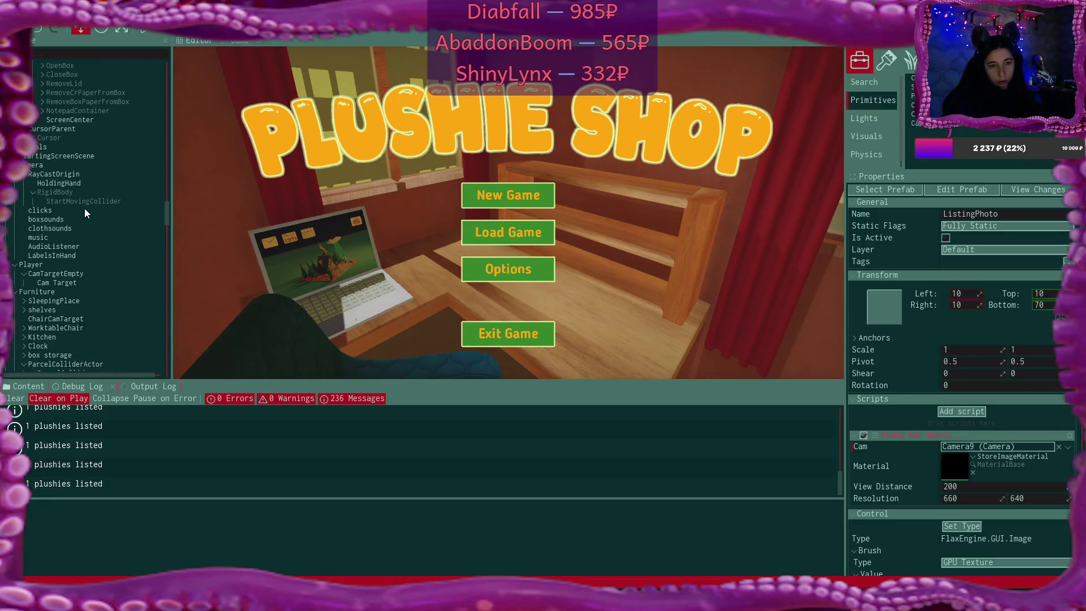
pyautogui.scroll(-2, 84, 208)
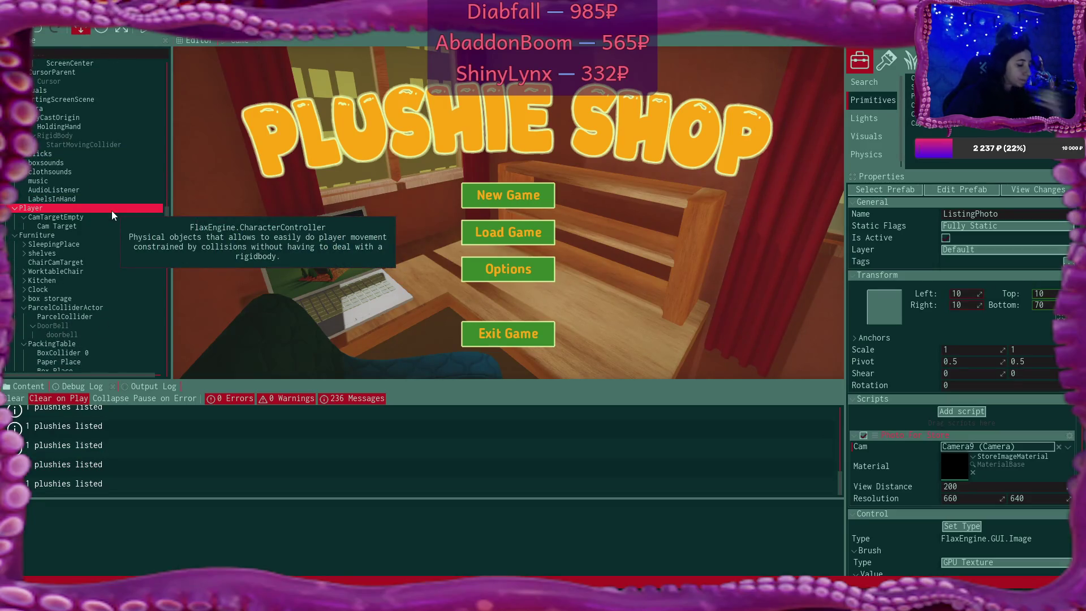
pyautogui.scroll(-5, 84, 216)
pyautogui.scroll(-3, 83, 215)
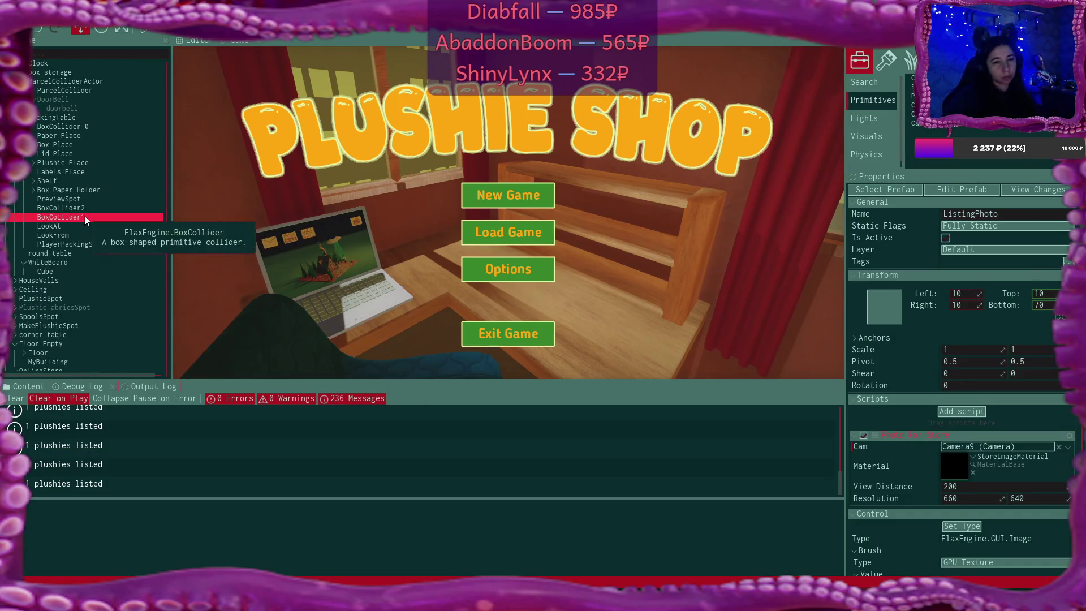
pyautogui.scroll(-15, 84, 215)
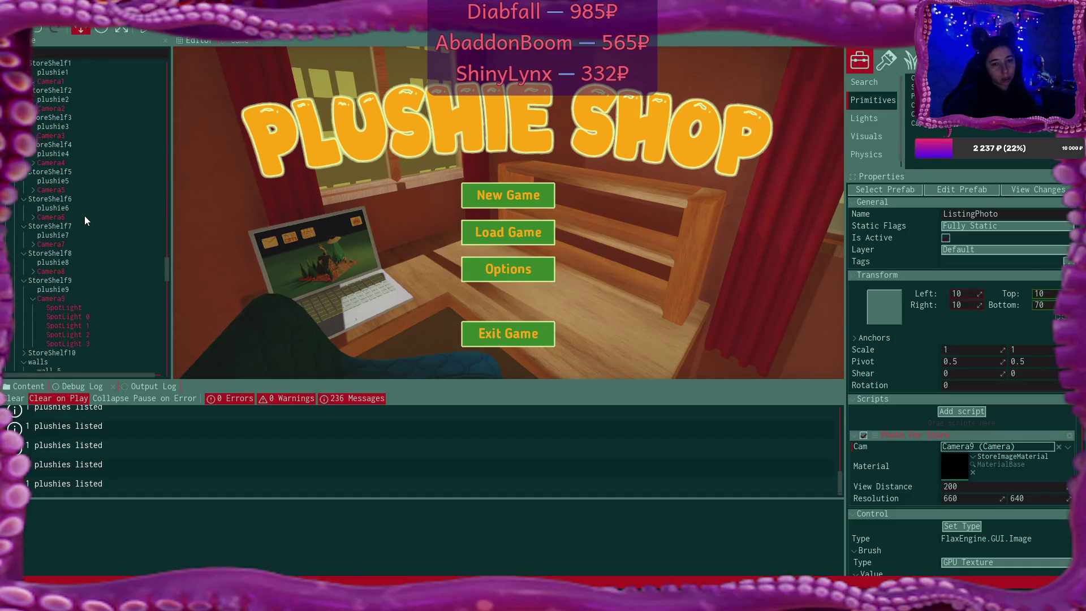
pyautogui.scroll(5, 83, 215)
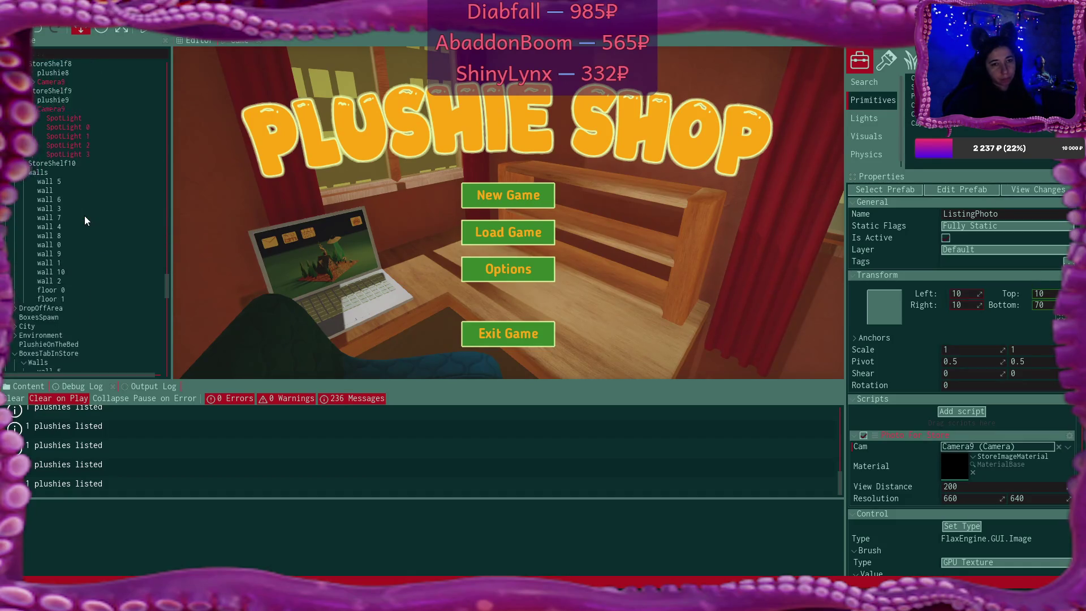
pyautogui.scroll(5, 84, 220)
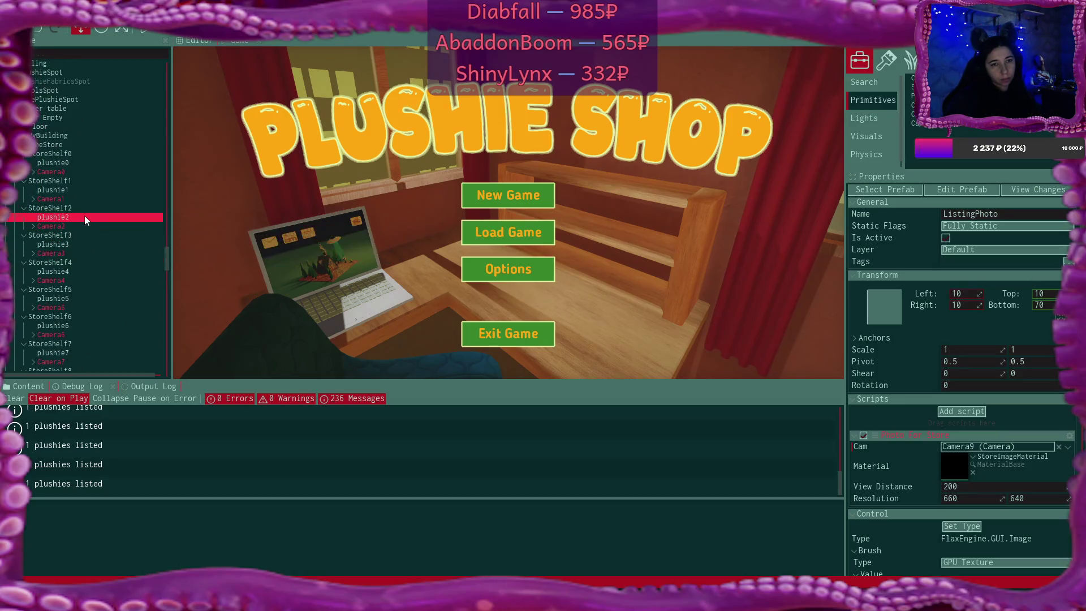
# Inspect the transforms of plushie0, 1, 2, 9 and Camera9 and Camera8
pyautogui.click(75, 164)
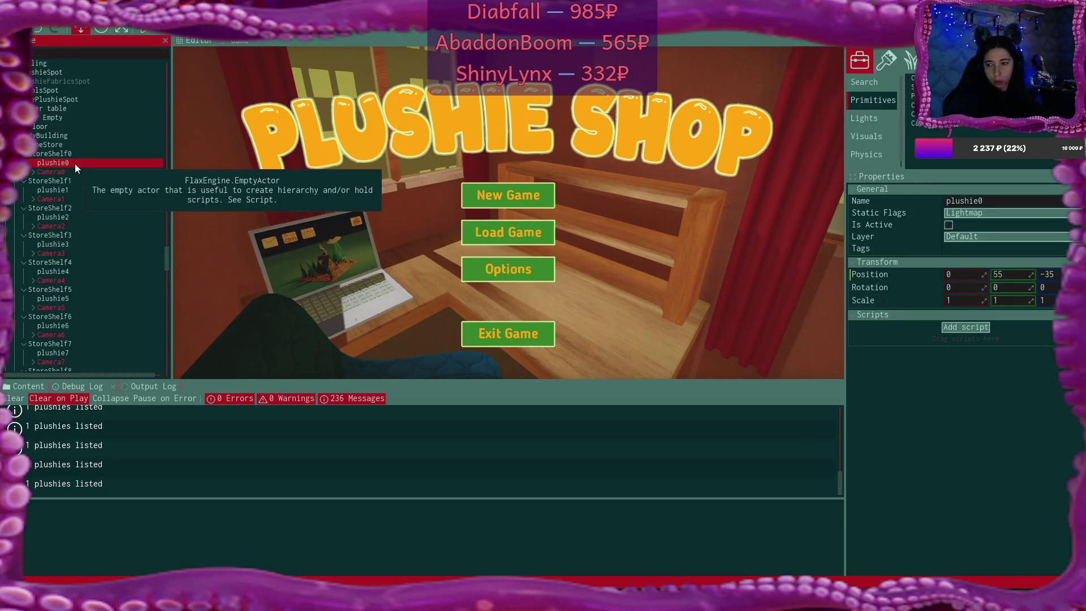
pyautogui.click(77, 194)
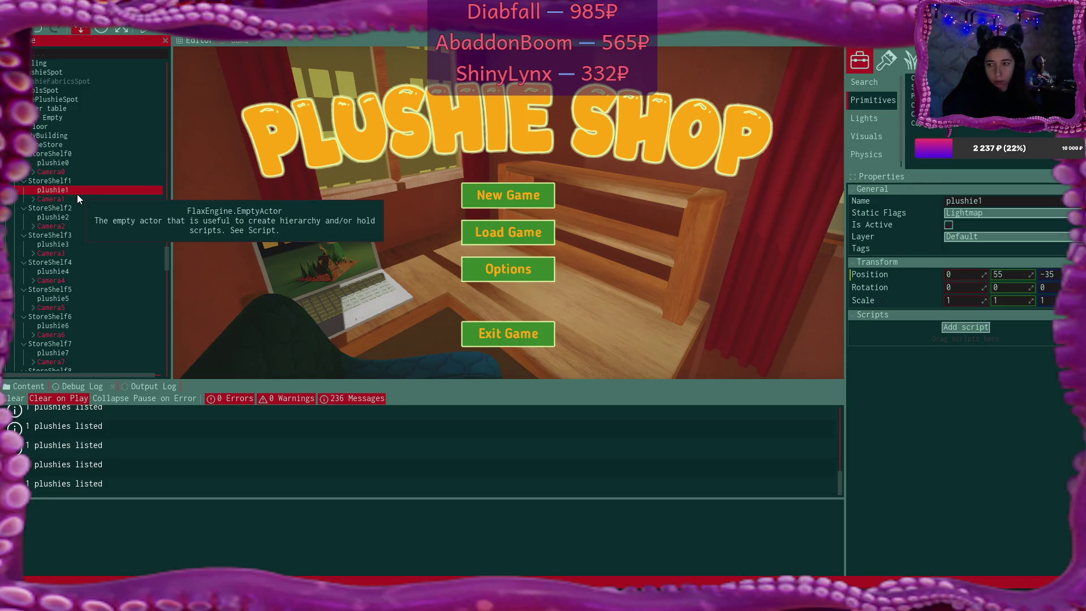
pyautogui.click(79, 217)
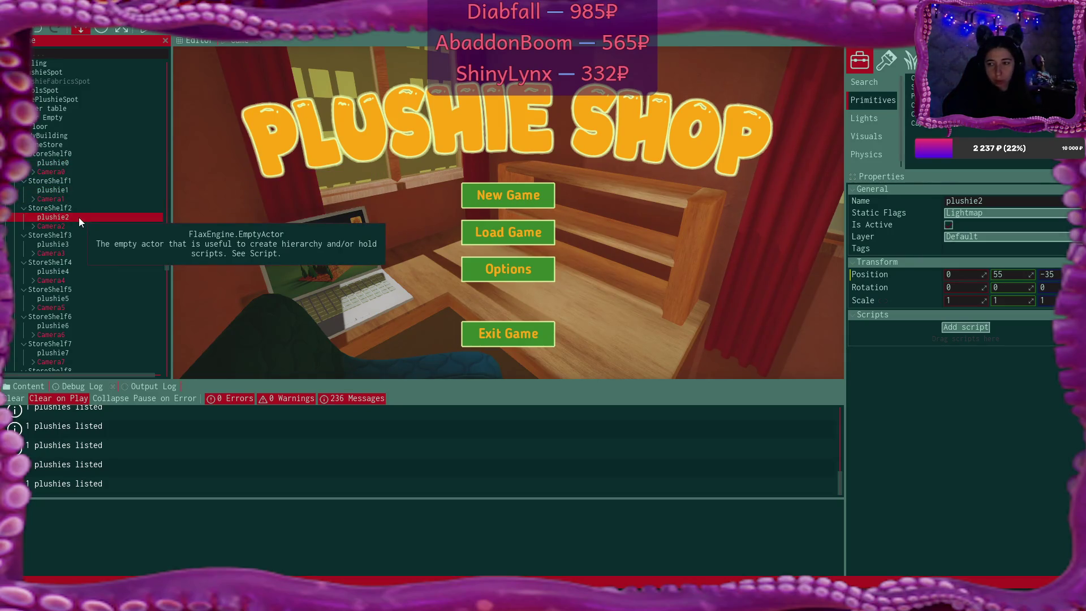
pyautogui.scroll(-5, 77, 240)
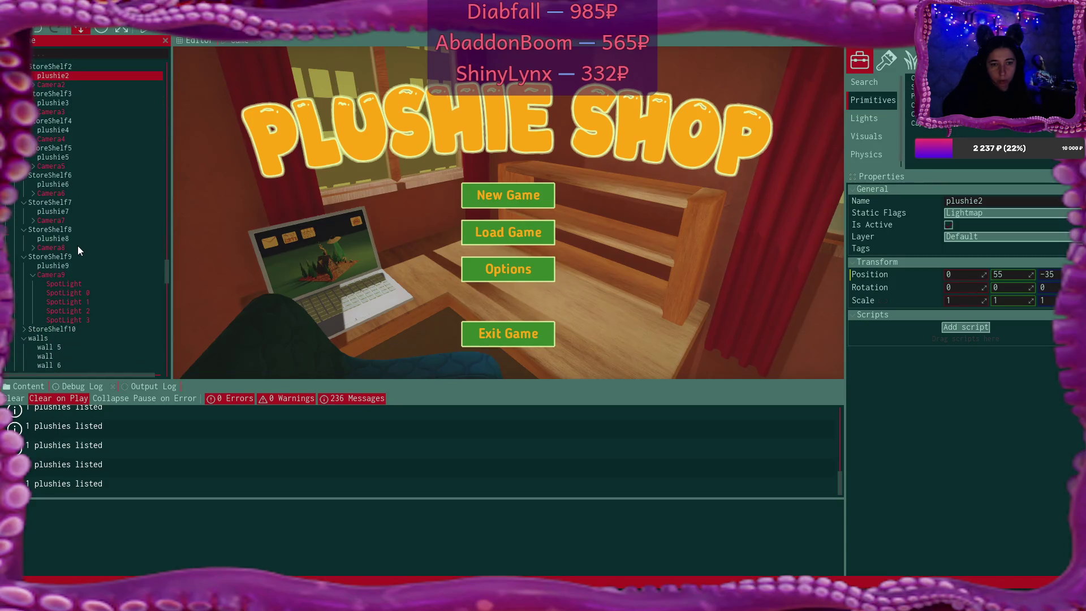
pyautogui.click(79, 263)
pyautogui.scroll(3, 89, 226)
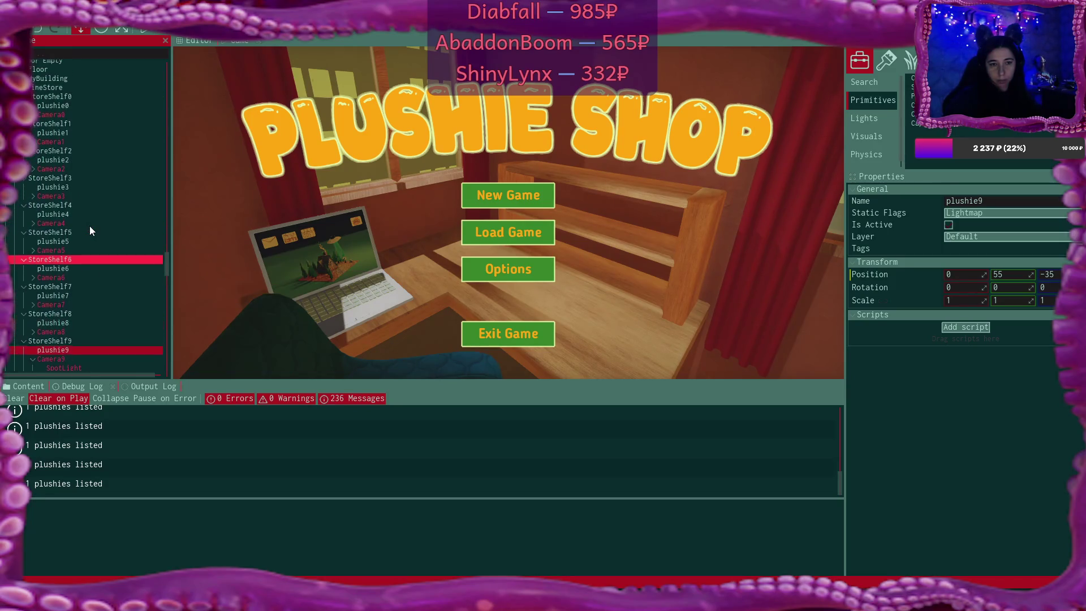
pyautogui.click(60, 360)
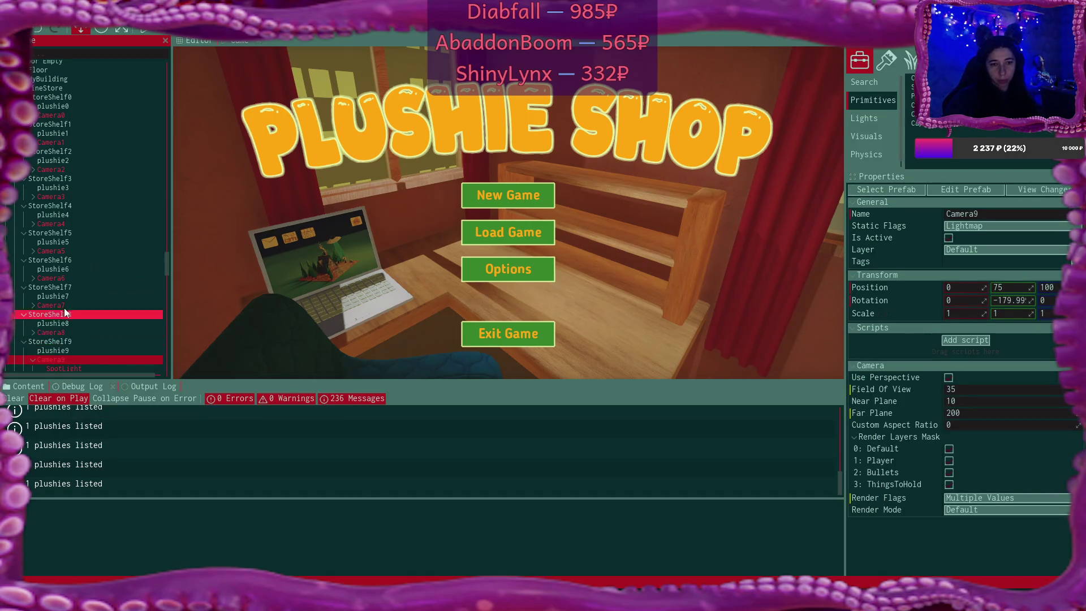
pyautogui.click(65, 331)
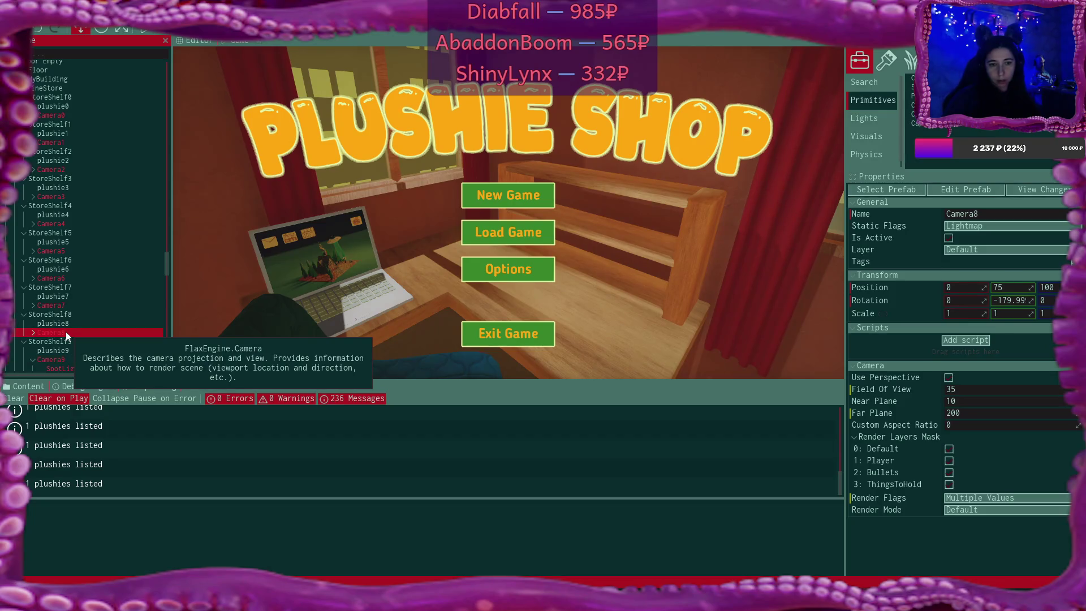
# Expand StoreShelf10 and check plushie10's and Camera10's positions for reference
pyautogui.scroll(-6, 66, 332)
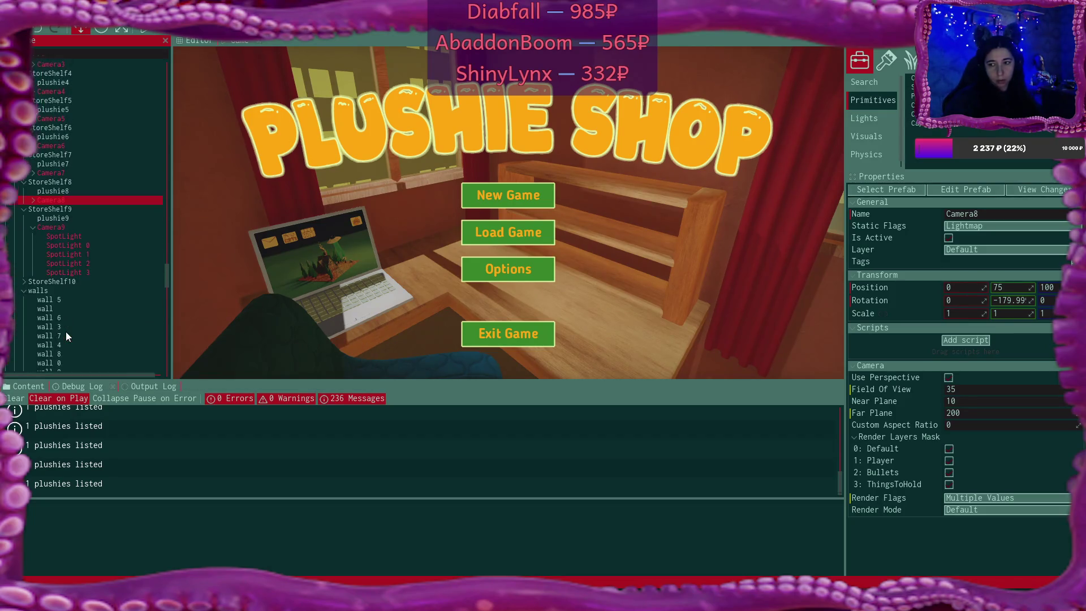
pyautogui.click(23, 253)
pyautogui.click(23, 244)
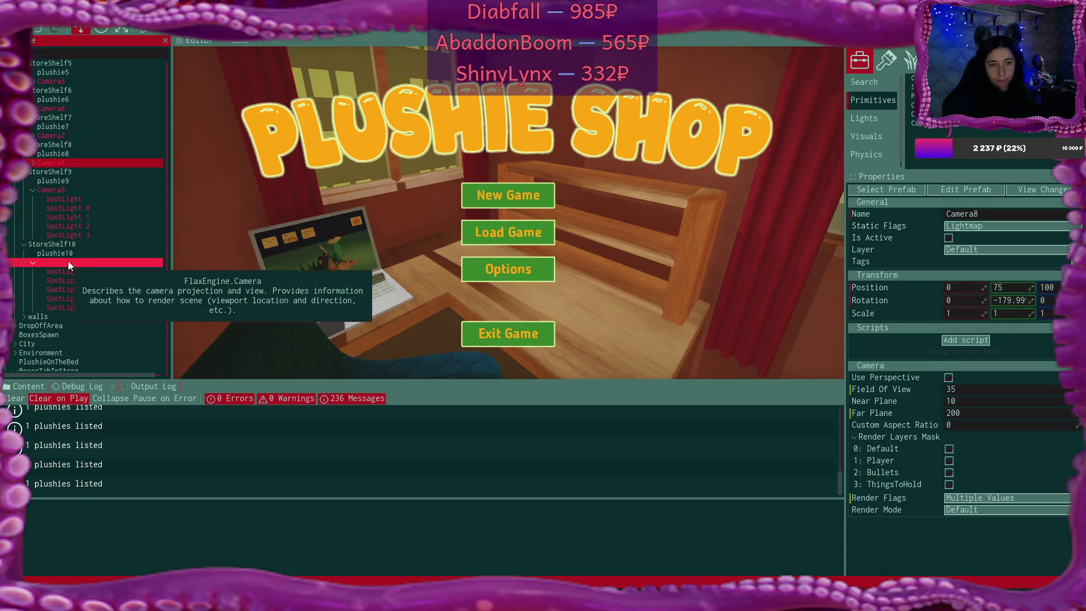
pyautogui.click(70, 253)
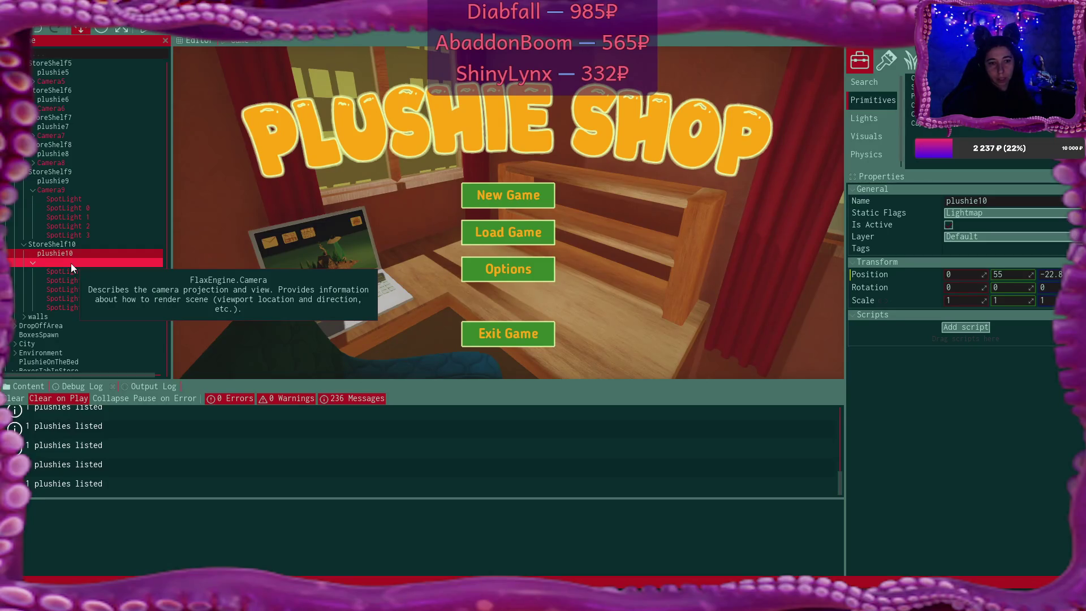
pyautogui.click(70, 263)
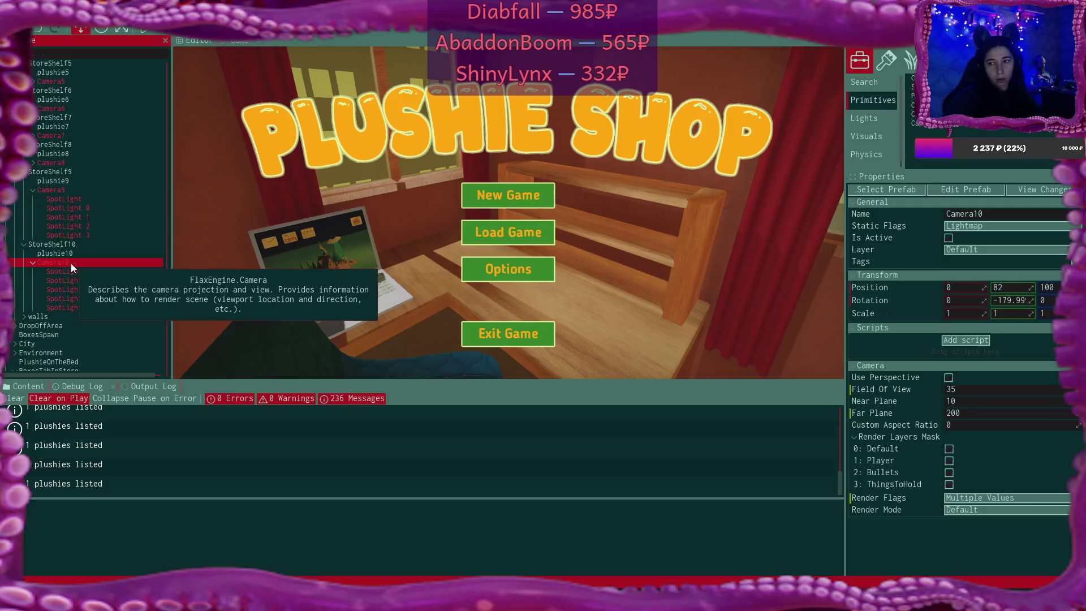
# Multi-select the shelf cameras Camera9 through Camera0 in the Scene tree
pyautogui.click(62, 190)
pyautogui.scroll(5, 86, 254)
pyautogui.keyDown('ctrl'); pyautogui.click(66, 276); pyautogui.keyUp('ctrl')
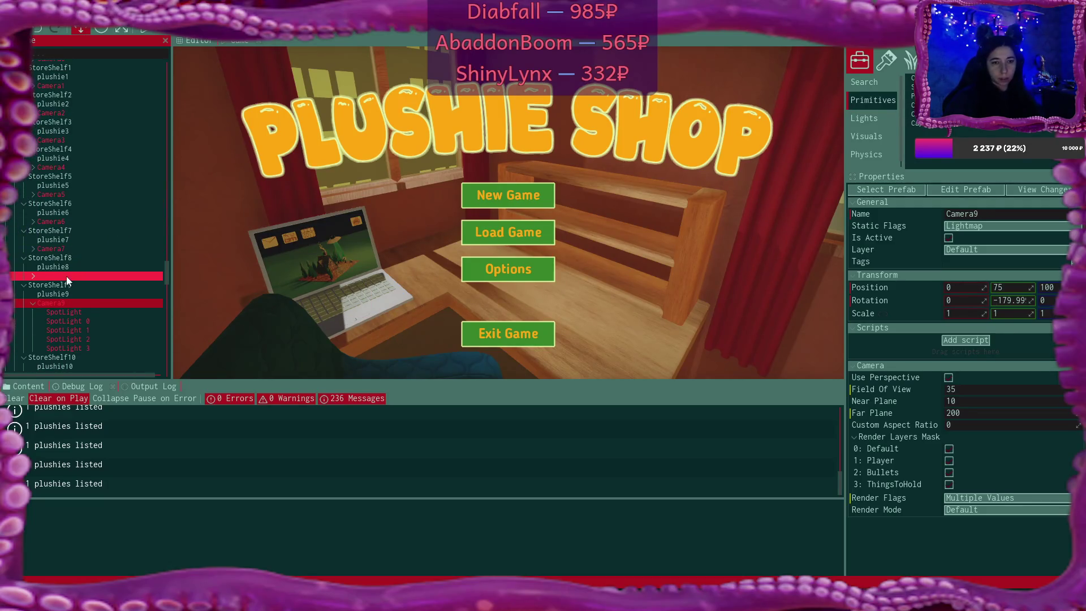
pyautogui.keyDown('ctrl'); pyautogui.click(66, 267); pyautogui.keyUp('ctrl')
pyautogui.keyDown('ctrl'); pyautogui.click(60, 249); pyautogui.keyUp('ctrl')
pyautogui.keyDown('ctrl'); pyautogui.click(56, 222); pyautogui.keyUp('ctrl')
pyautogui.keyDown('ctrl'); pyautogui.click(57, 194); pyautogui.keyUp('ctrl')
pyautogui.keyDown('ctrl'); pyautogui.click(56, 168); pyautogui.keyUp('ctrl')
pyautogui.keyDown('ctrl'); pyautogui.click(56, 139); pyautogui.keyUp('ctrl')
pyautogui.keyDown('ctrl'); pyautogui.click(52, 113); pyautogui.keyUp('ctrl')
pyautogui.keyDown('ctrl'); pyautogui.click(52, 86); pyautogui.keyUp('ctrl')
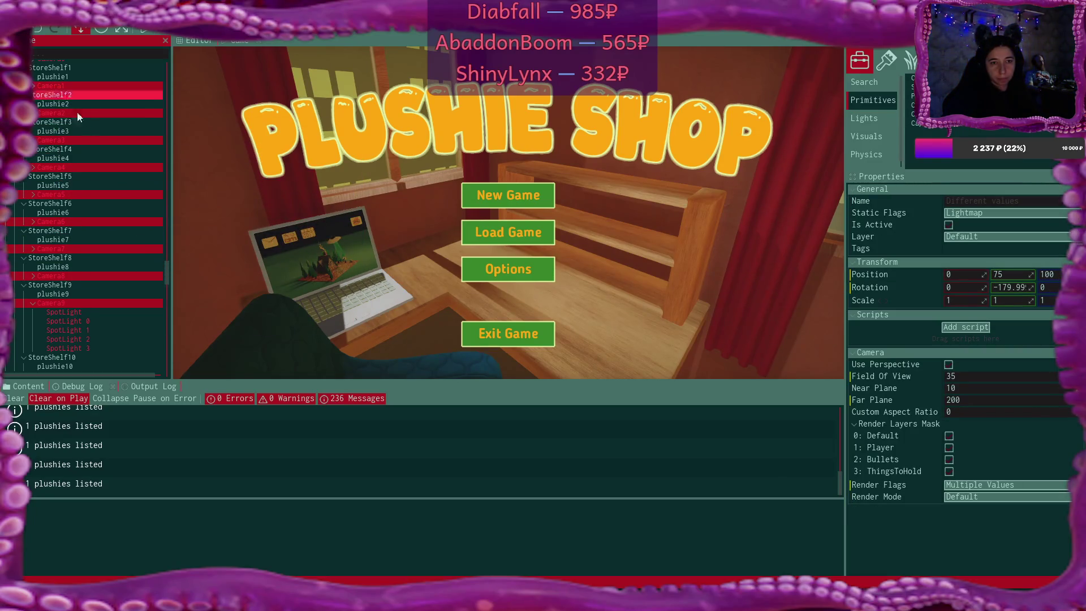
pyautogui.scroll(2, 80, 116)
pyautogui.keyDown('ctrl'); pyautogui.click(56, 115); pyautogui.keyUp('ctrl')
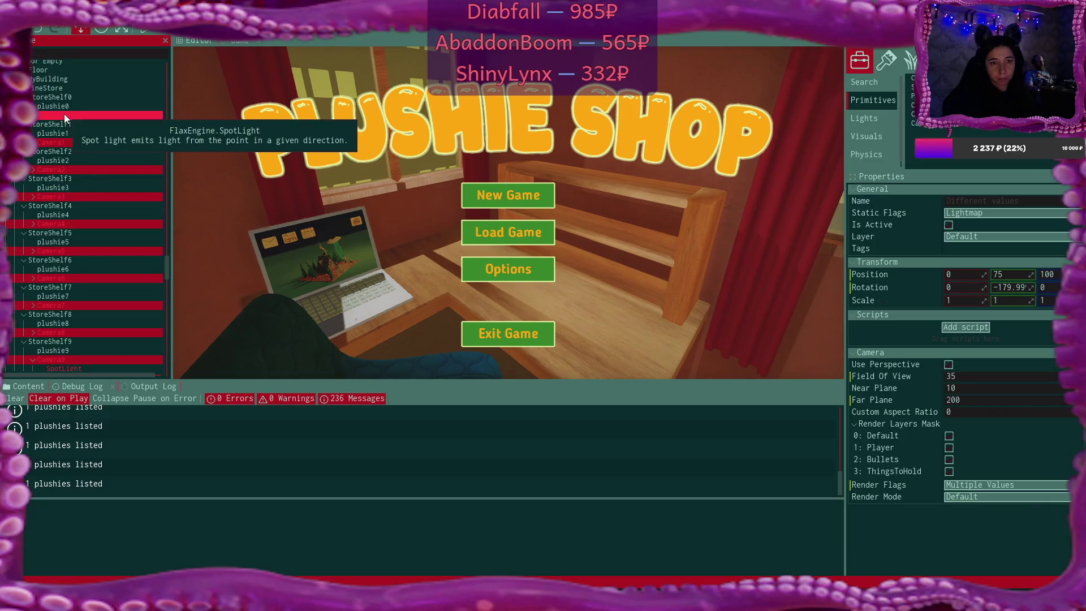
# Set the selected cameras' Position Y to 82, then collapse Camera9's and Camera10's child lights
pyautogui.click(1013, 274)
pyautogui.write('82')
pyautogui.click(224, 245)
pyautogui.scroll(-5, 90, 271)
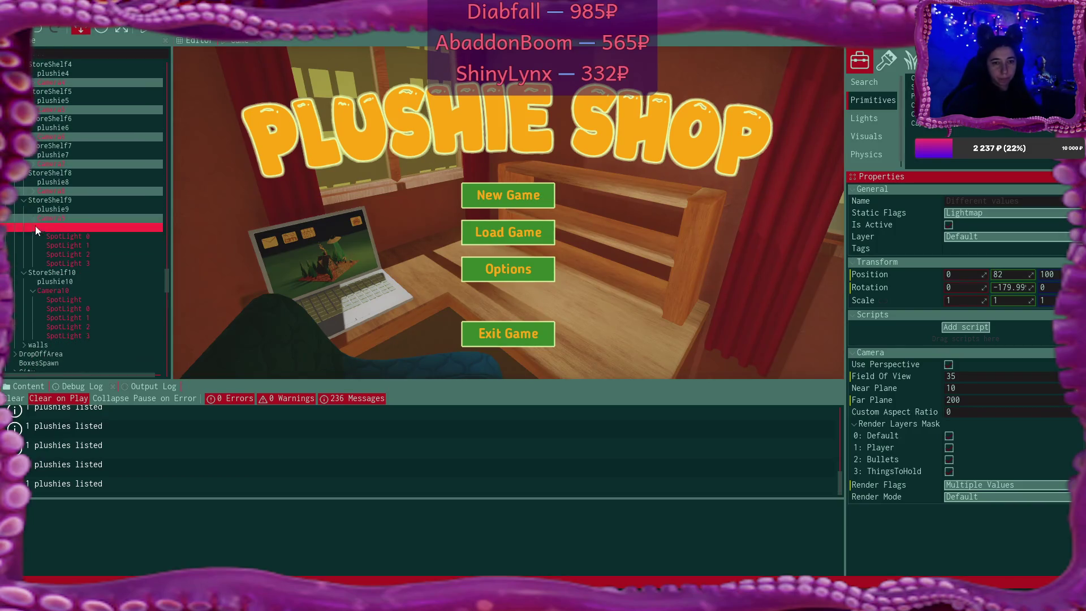
pyautogui.click(32, 220)
pyautogui.click(66, 237)
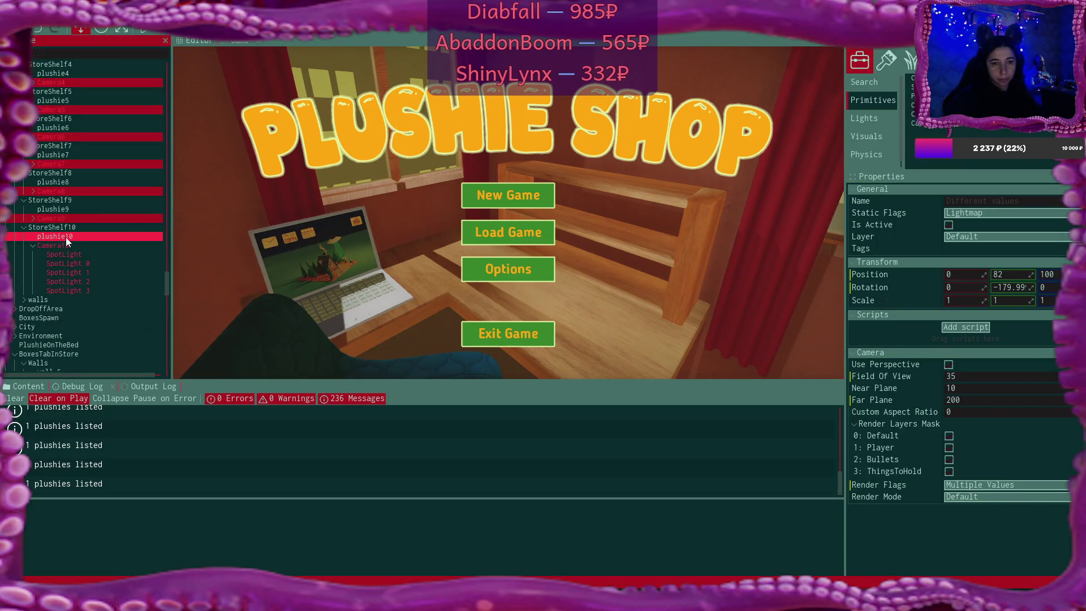
# Inspect plushie10's transform and its Position Z value
pyautogui.click(34, 243)
pyautogui.scroll(1, 75, 240)
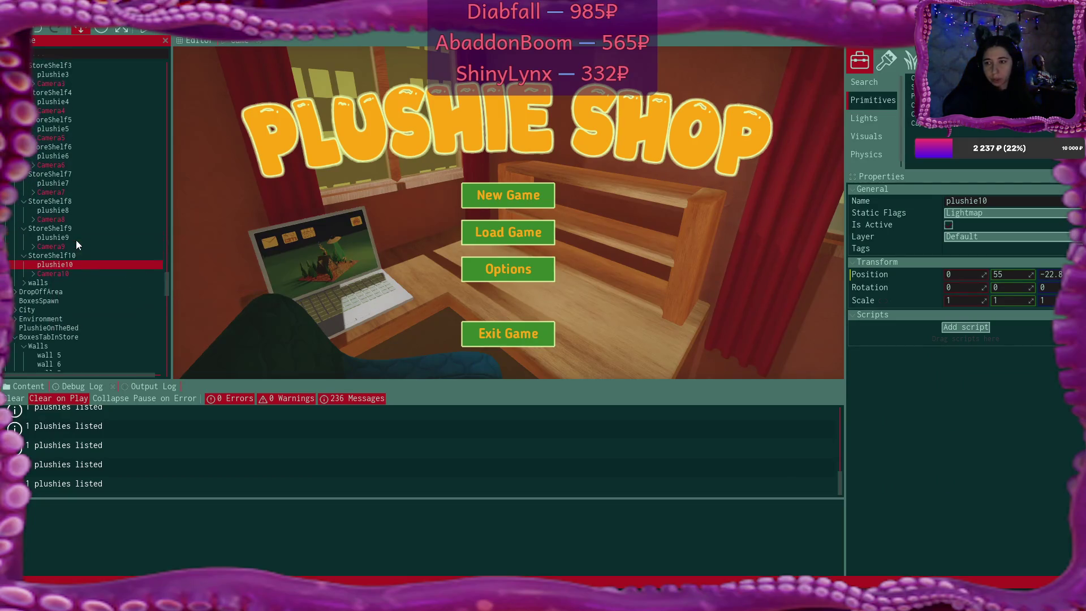
pyautogui.click(1058, 275)
pyautogui.write('-23')
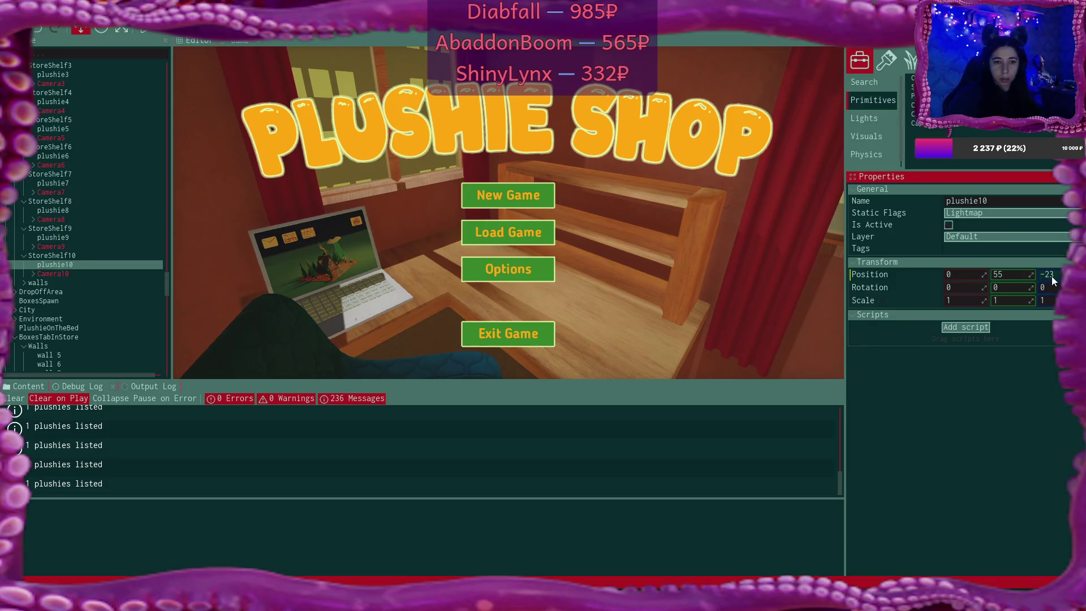
# Multi-select plushie9 down to plushie0 to confirm they all share Position Z -35
pyautogui.click(70, 239)
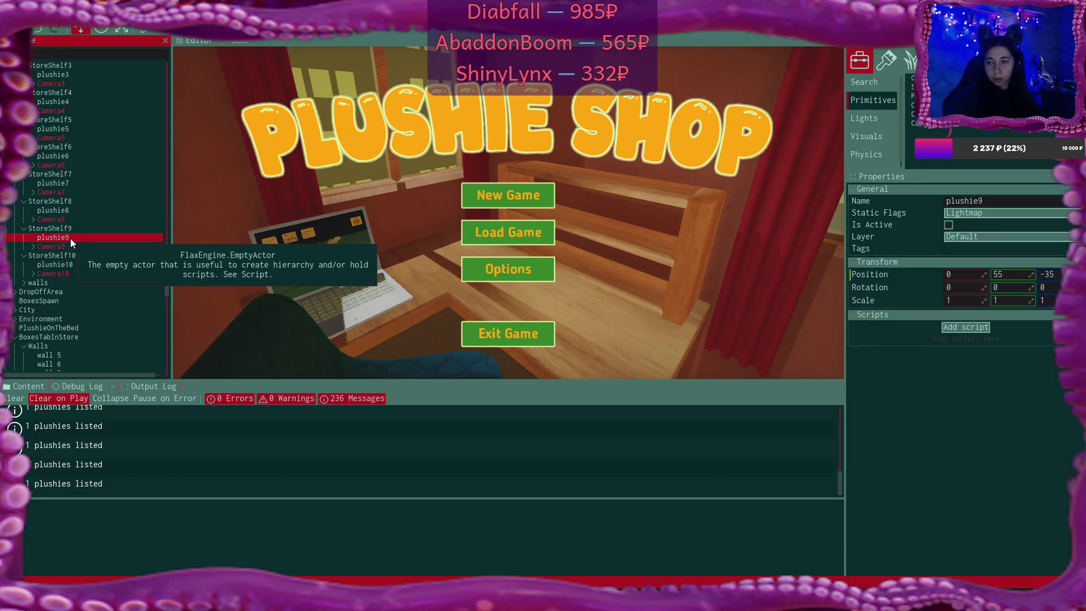
pyautogui.keyDown('ctrl'); pyautogui.click(73, 209); pyautogui.keyUp('ctrl')
pyautogui.keyDown('ctrl'); pyautogui.click(69, 183); pyautogui.keyUp('ctrl')
pyautogui.keyDown('ctrl'); pyautogui.click(69, 156); pyautogui.keyUp('ctrl')
pyautogui.keyDown('ctrl'); pyautogui.click(67, 131); pyautogui.keyUp('ctrl')
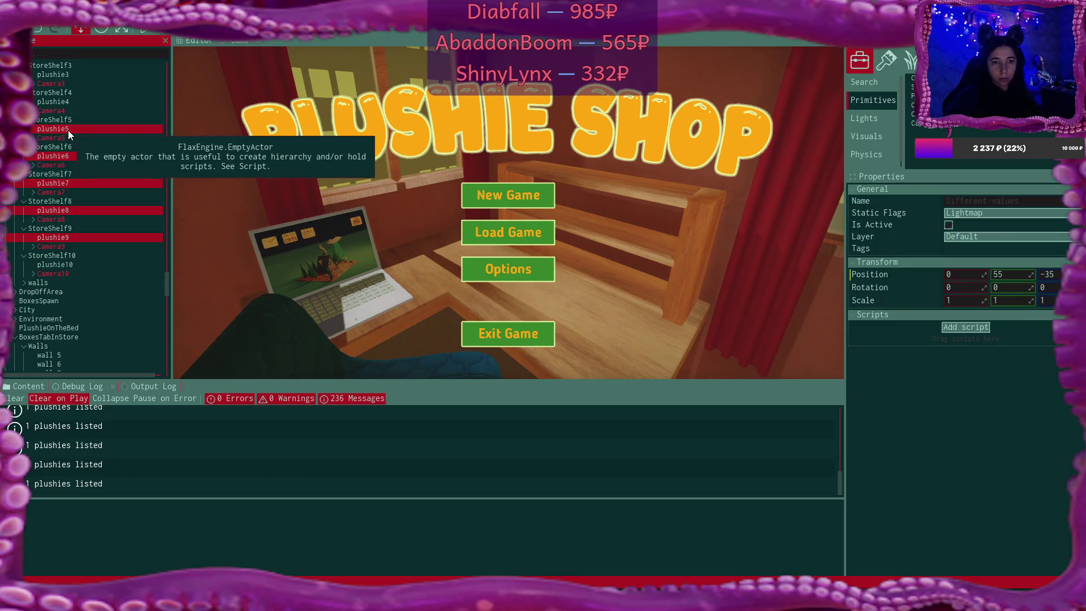
pyautogui.keyDown('ctrl'); pyautogui.click(69, 99); pyautogui.keyUp('ctrl')
pyautogui.scroll(2, 91, 93)
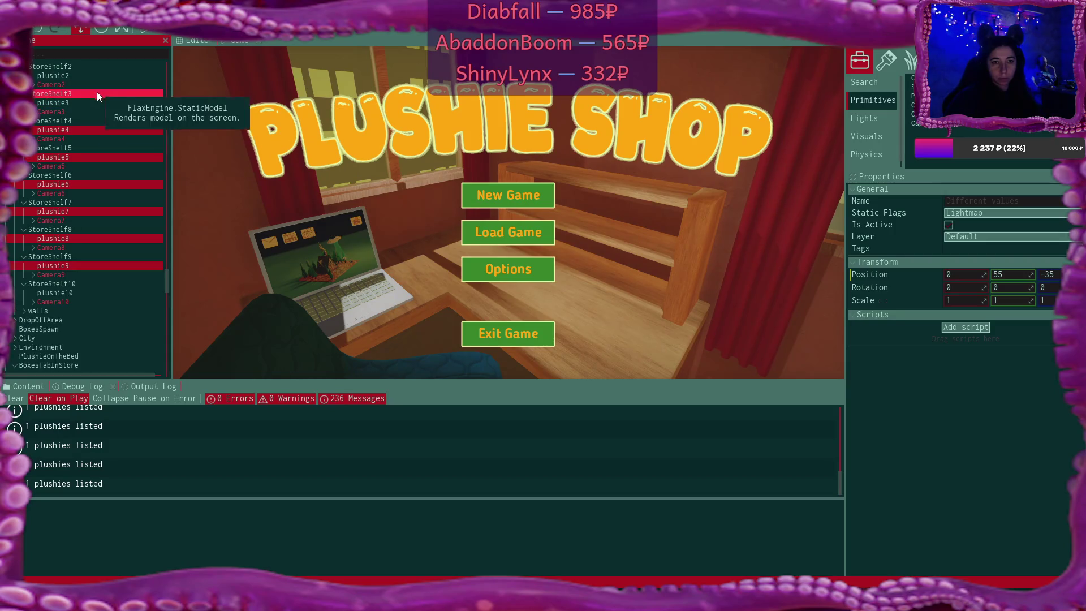
pyautogui.keyDown('ctrl'); pyautogui.click(76, 102); pyautogui.keyUp('ctrl')
pyautogui.scroll(3, 87, 108)
pyautogui.keyDown('ctrl'); pyautogui.click(66, 134); pyautogui.keyUp('ctrl')
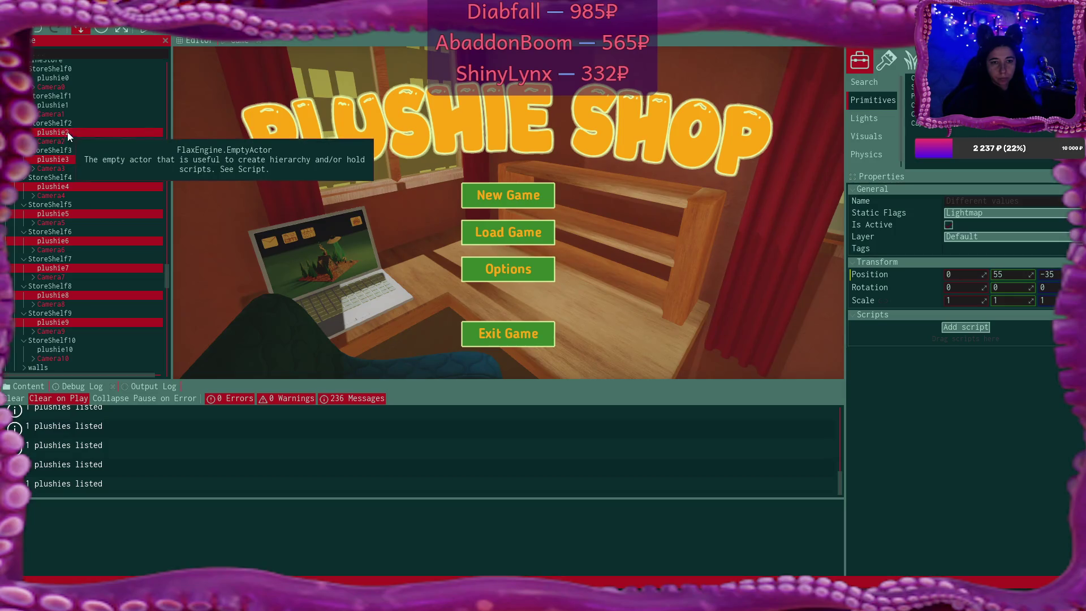
pyautogui.keyDown('ctrl'); pyautogui.click(72, 106); pyautogui.keyUp('ctrl')
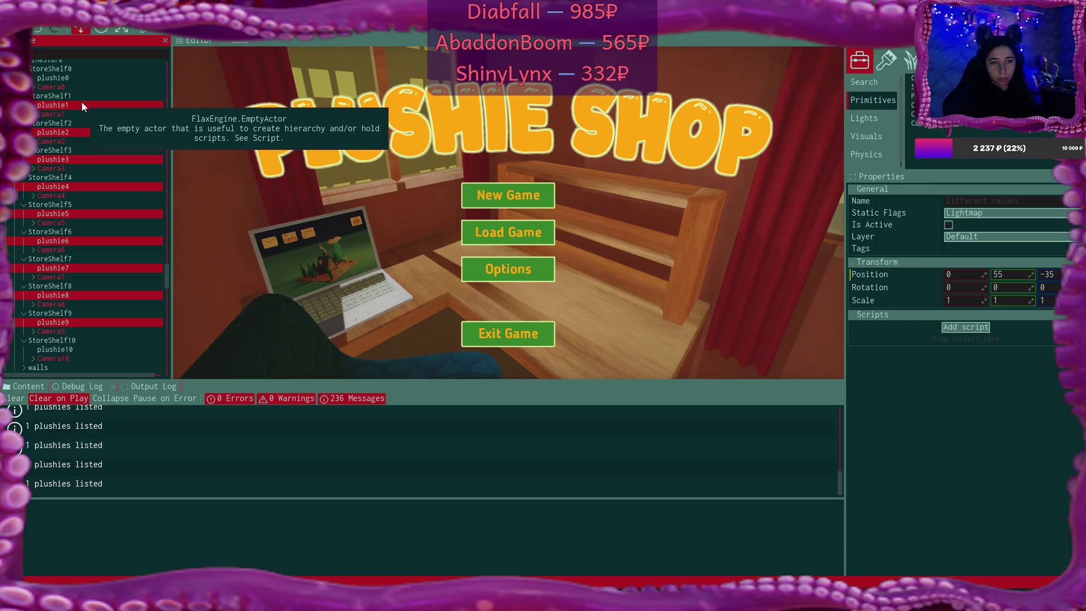
pyautogui.scroll(2, 81, 103)
pyautogui.keyDown('ctrl'); pyautogui.click(82, 105); pyautogui.keyUp('ctrl')
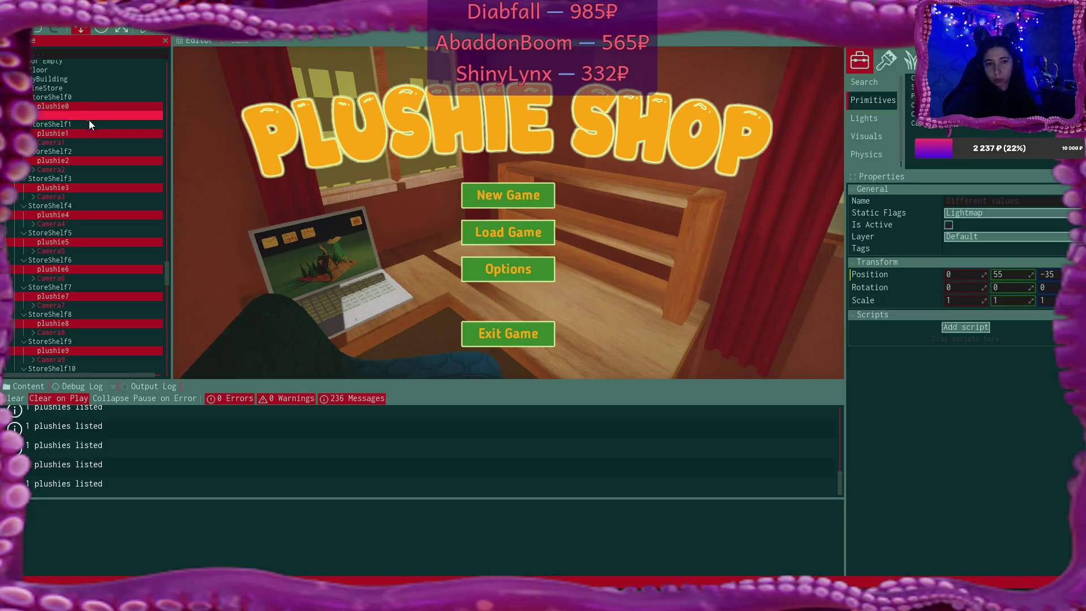
# Select only StoreShelf10 to view its transform and model properties
pyautogui.scroll(-5, 90, 120)
pyautogui.keyDown('ctrl'); pyautogui.click(70, 227); pyautogui.keyUp('ctrl')
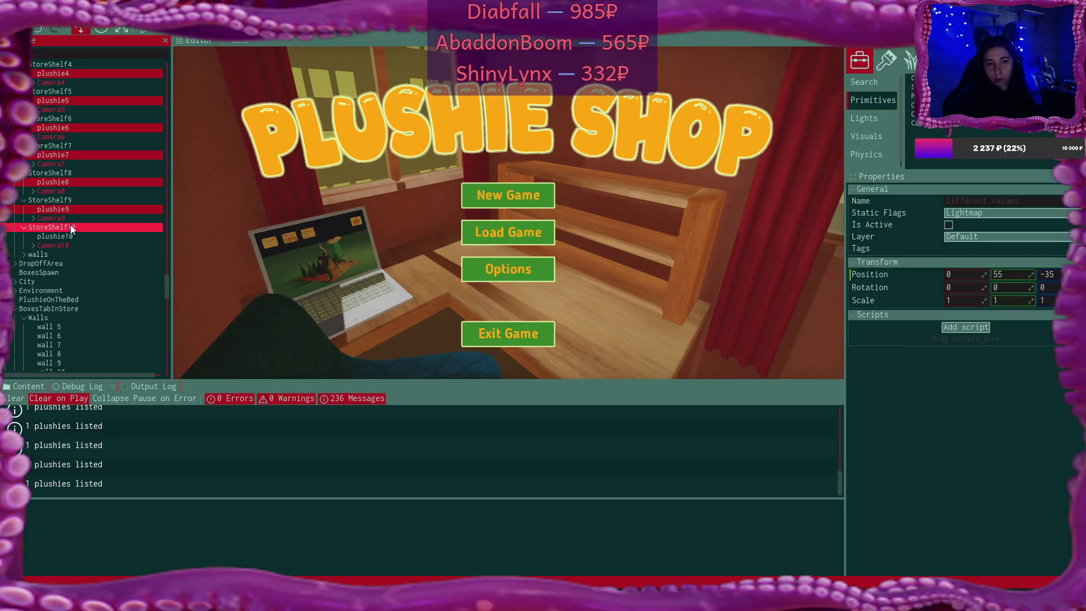
pyautogui.click(70, 226)
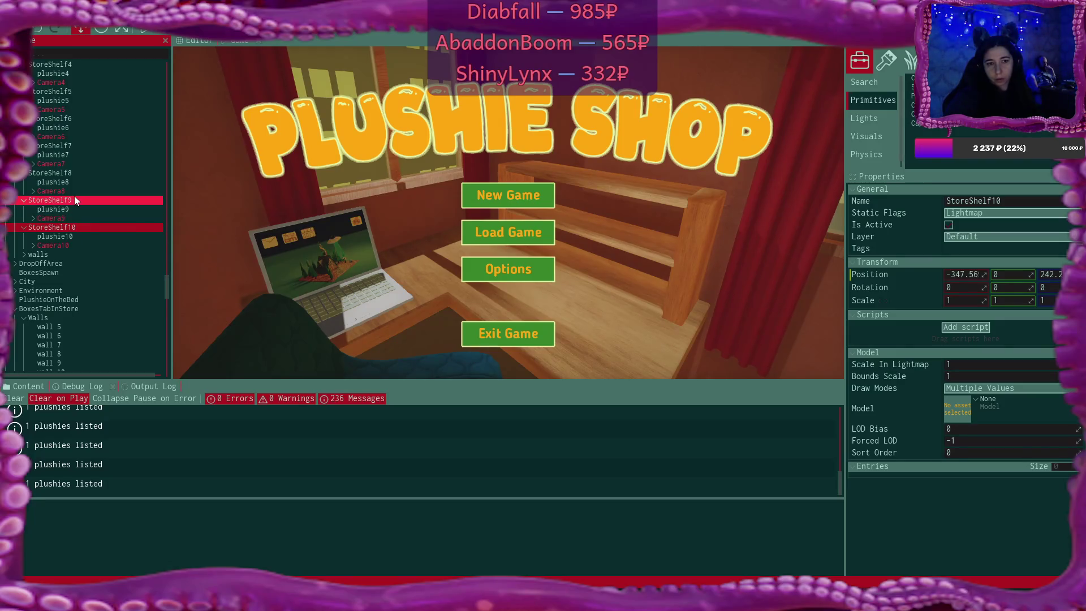
# Compare the transforms of StoreShelf9, StoreShelf10, StoreShelf8, StoreShelf7 and StoreShelf6
pyautogui.click(74, 200)
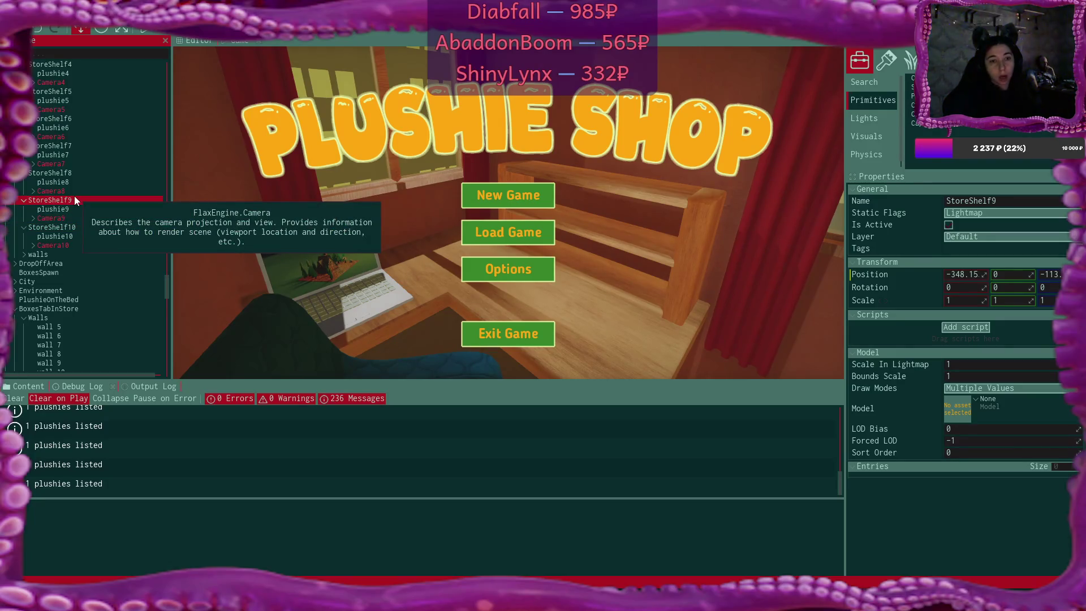
pyautogui.click(63, 226)
pyautogui.scroll(3, 63, 226)
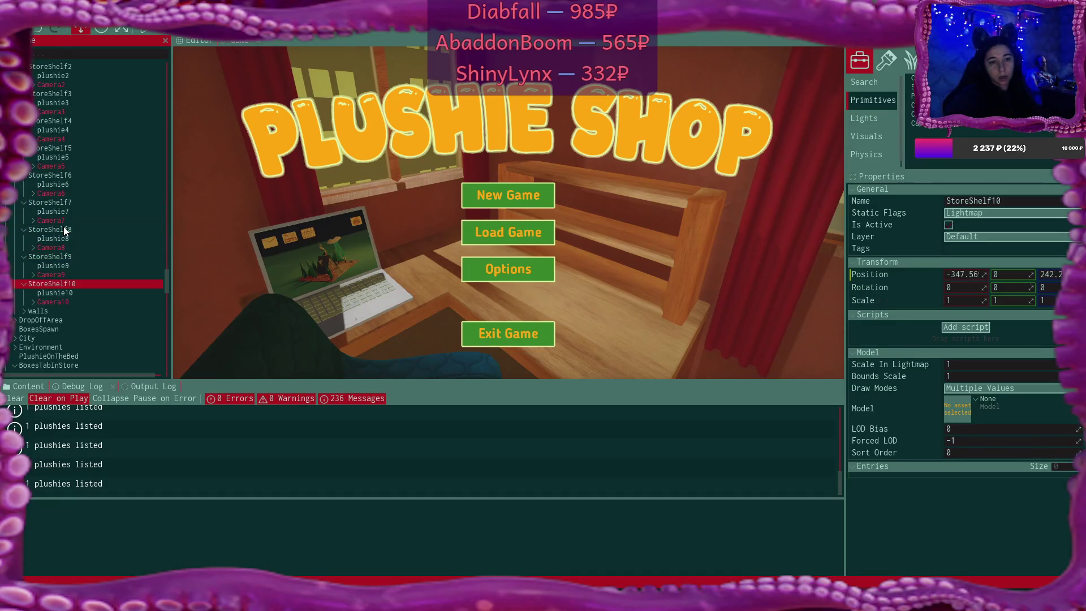
pyautogui.click(73, 231)
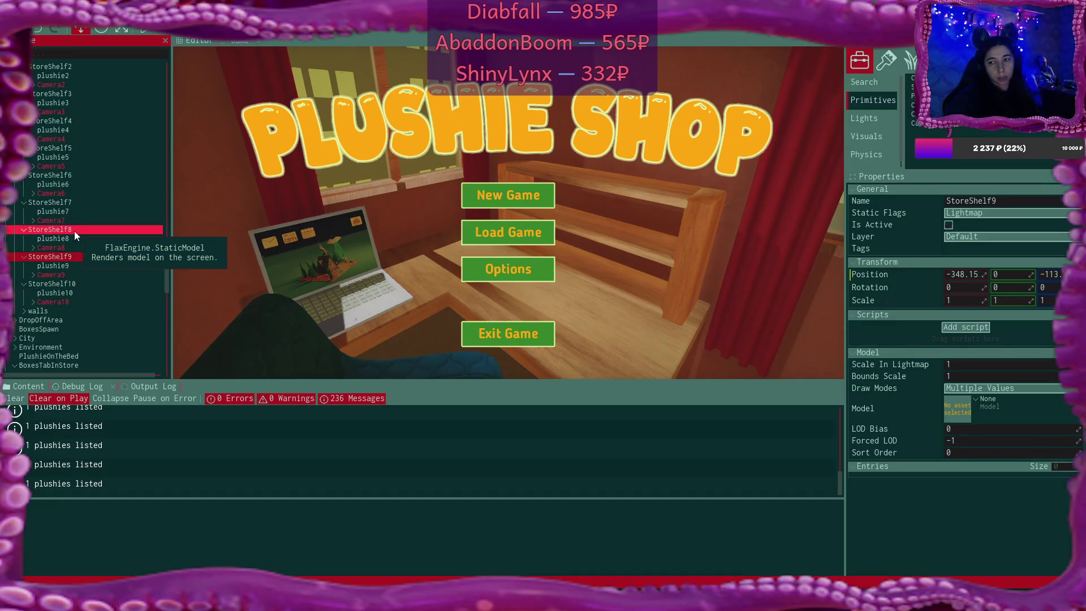
pyautogui.click(77, 203)
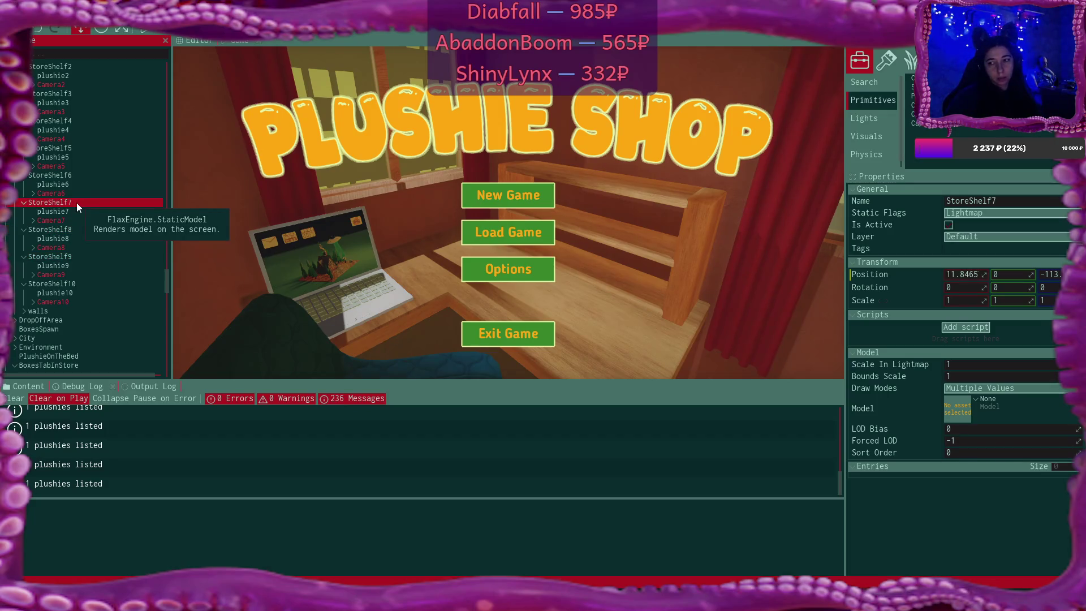
pyautogui.click(76, 177)
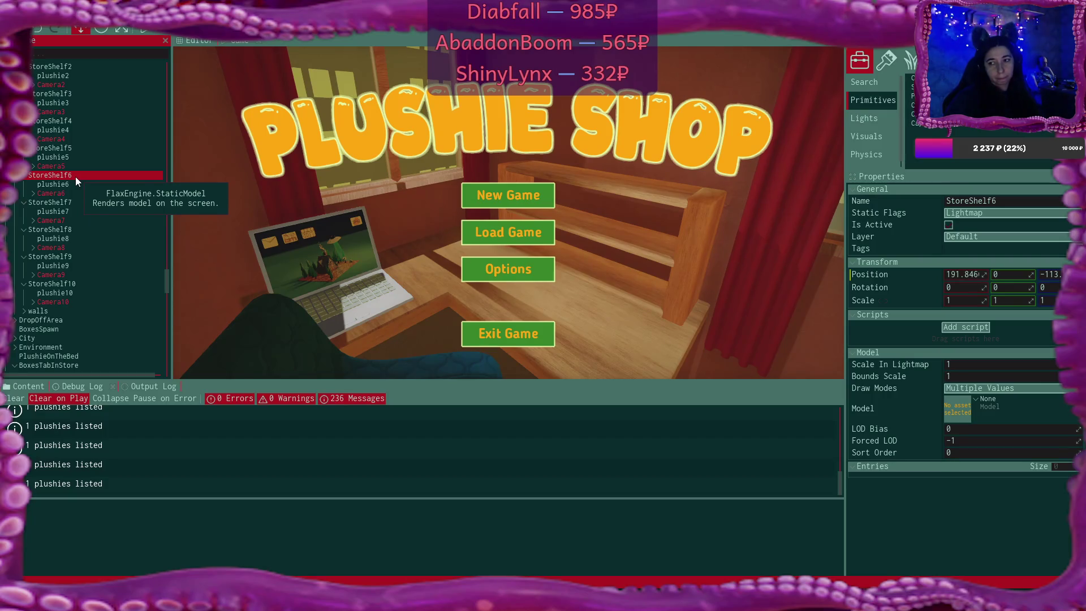
# Check plushie6 and Camera6 positions, then plushie10's position as the reference
pyautogui.click(76, 184)
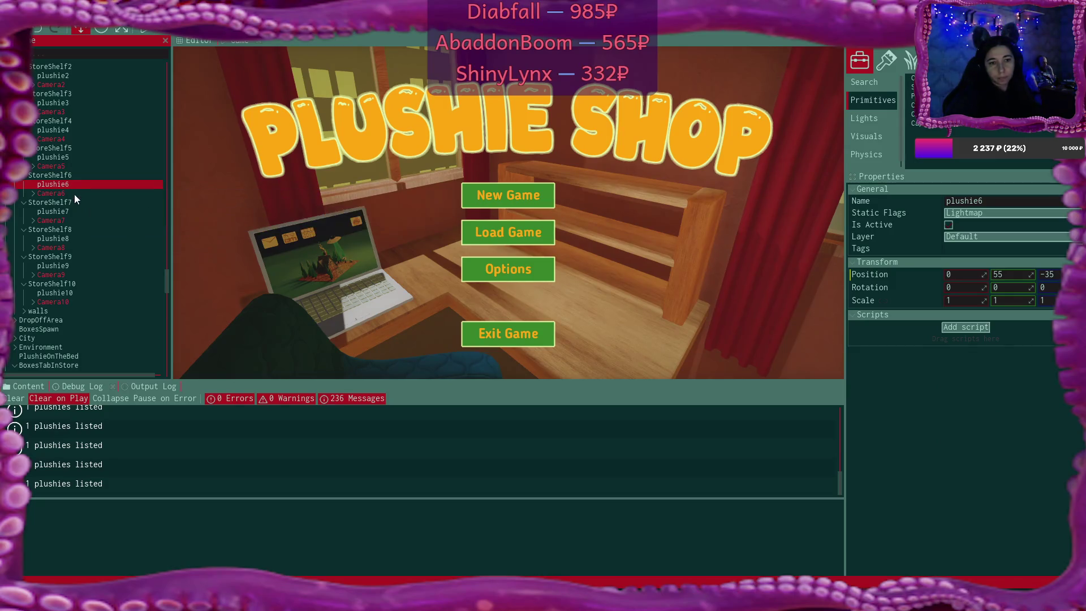
pyautogui.click(74, 195)
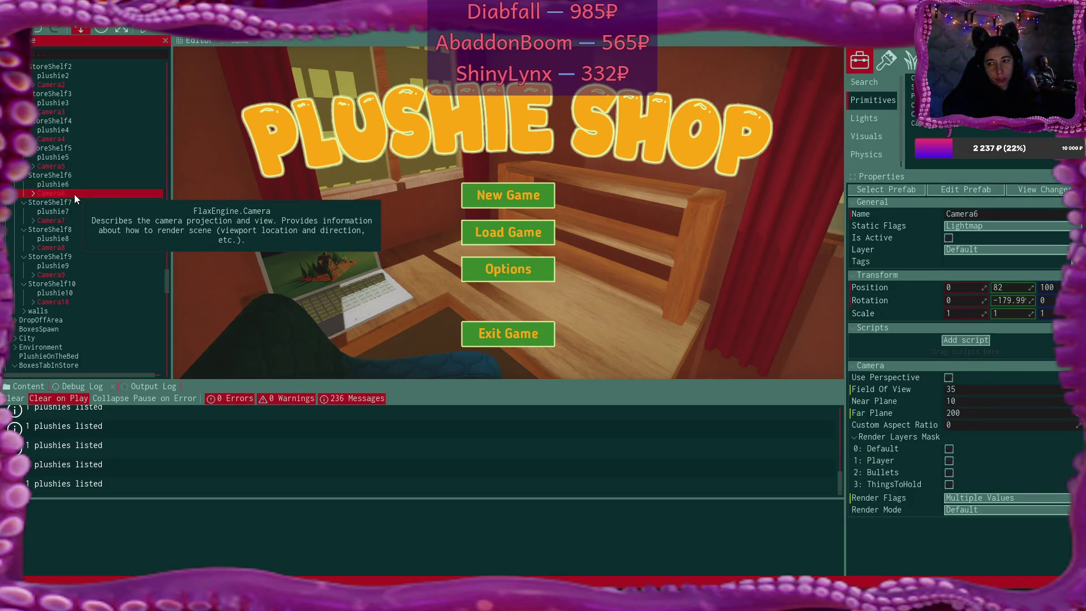
pyautogui.click(75, 184)
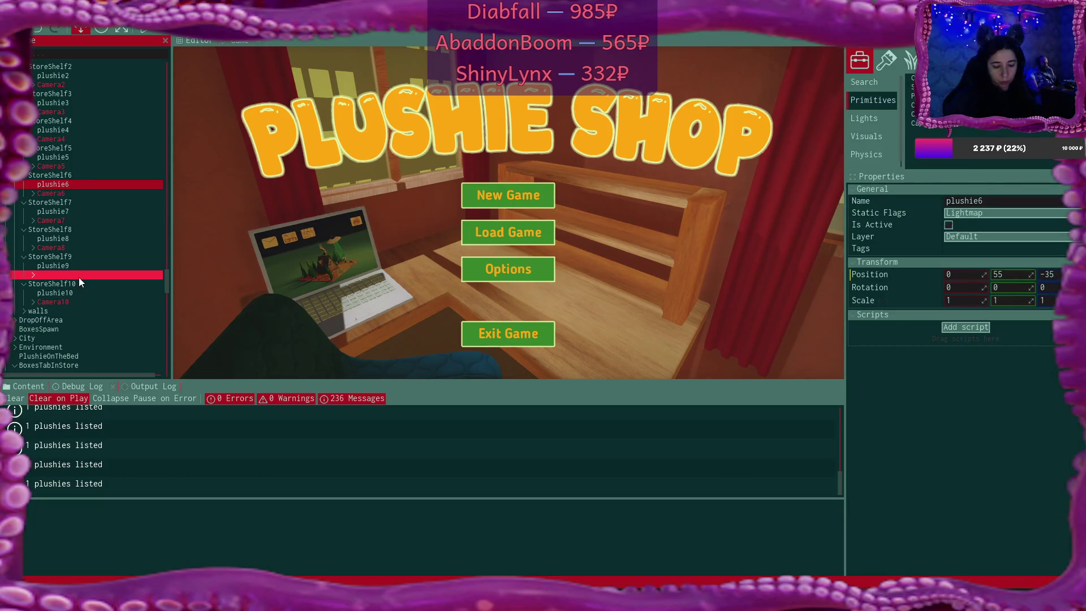
pyautogui.click(75, 292)
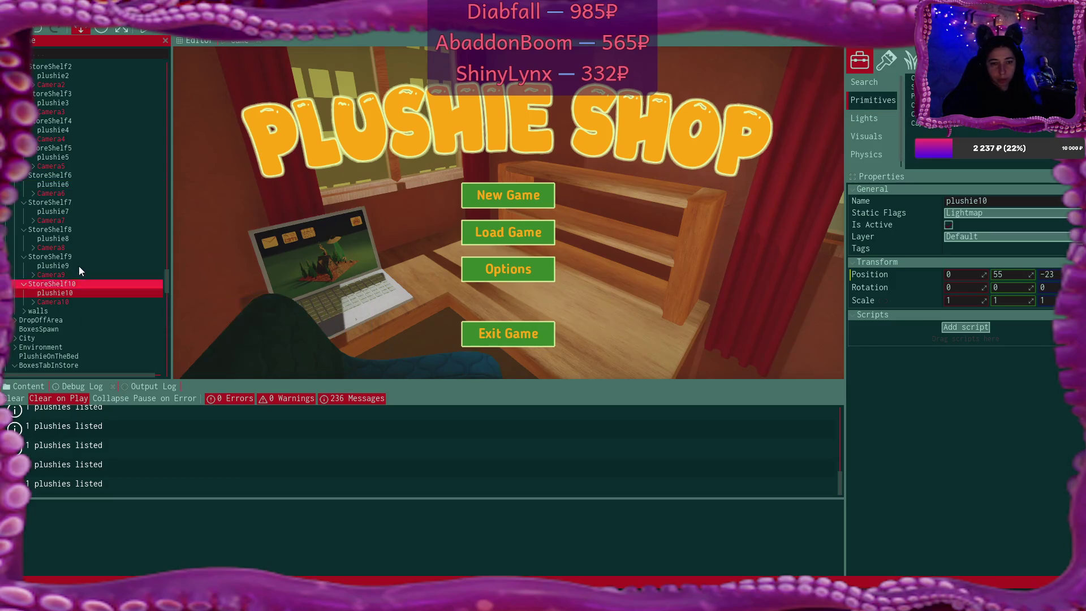
# Multi-select plushie9 through plushie0 in the Scene tree
pyautogui.click(79, 266)
pyautogui.keyDown('ctrl'); pyautogui.click(70, 237); pyautogui.keyUp('ctrl')
pyautogui.keyDown('ctrl'); pyautogui.click(71, 211); pyautogui.keyUp('ctrl')
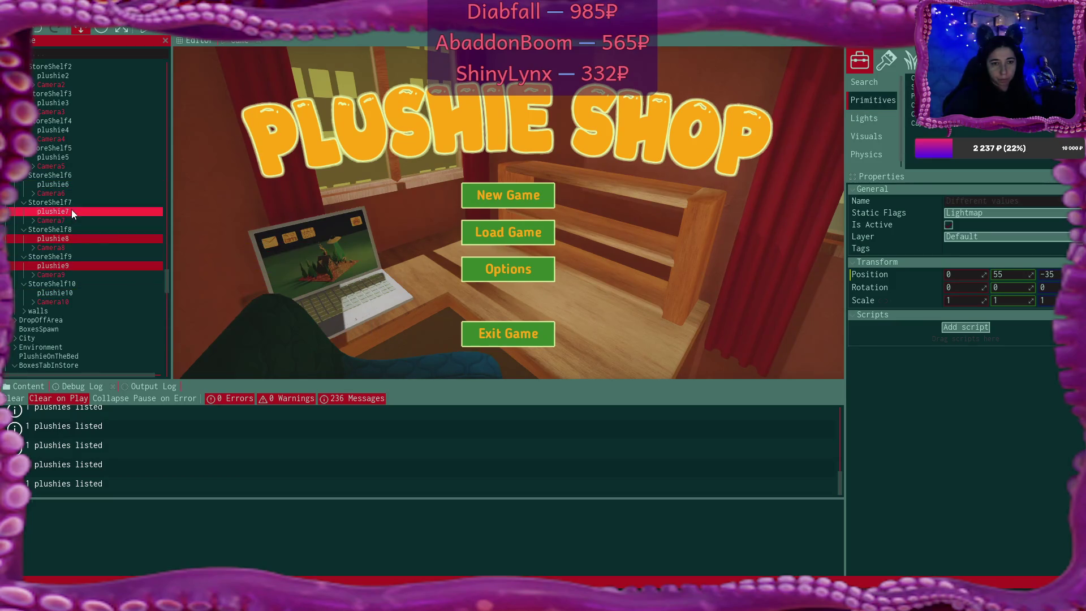
pyautogui.keyDown('ctrl'); pyautogui.click(69, 183); pyautogui.keyUp('ctrl')
pyautogui.keyDown('ctrl'); pyautogui.click(70, 155); pyautogui.keyUp('ctrl')
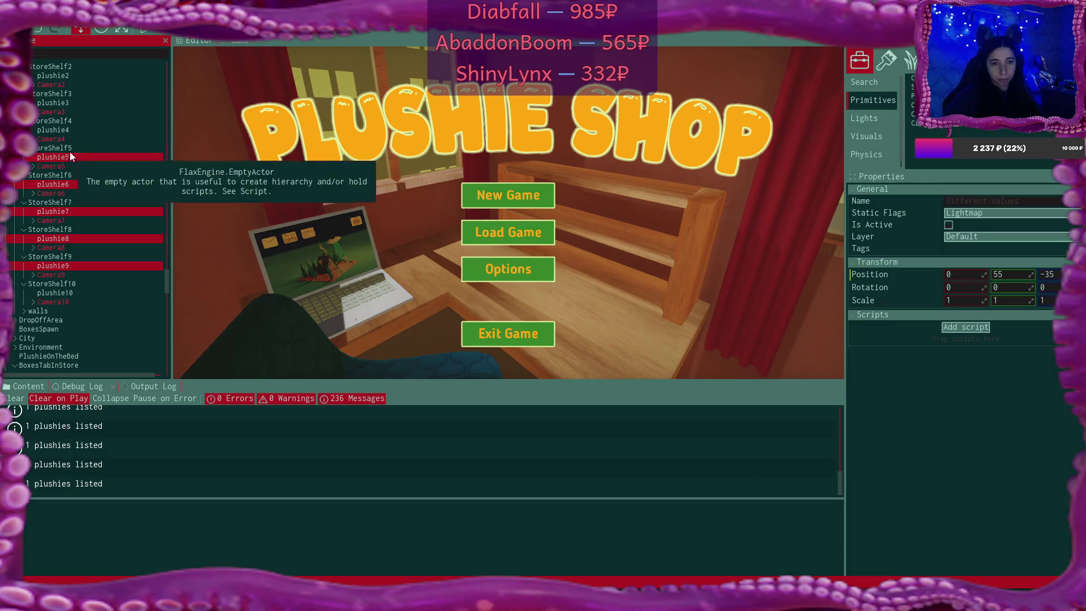
pyautogui.keyDown('ctrl'); pyautogui.click(72, 130); pyautogui.keyUp('ctrl')
pyautogui.keyDown('ctrl'); pyautogui.click(74, 102); pyautogui.keyUp('ctrl')
pyautogui.keyDown('ctrl'); pyautogui.click(69, 75); pyautogui.keyUp('ctrl')
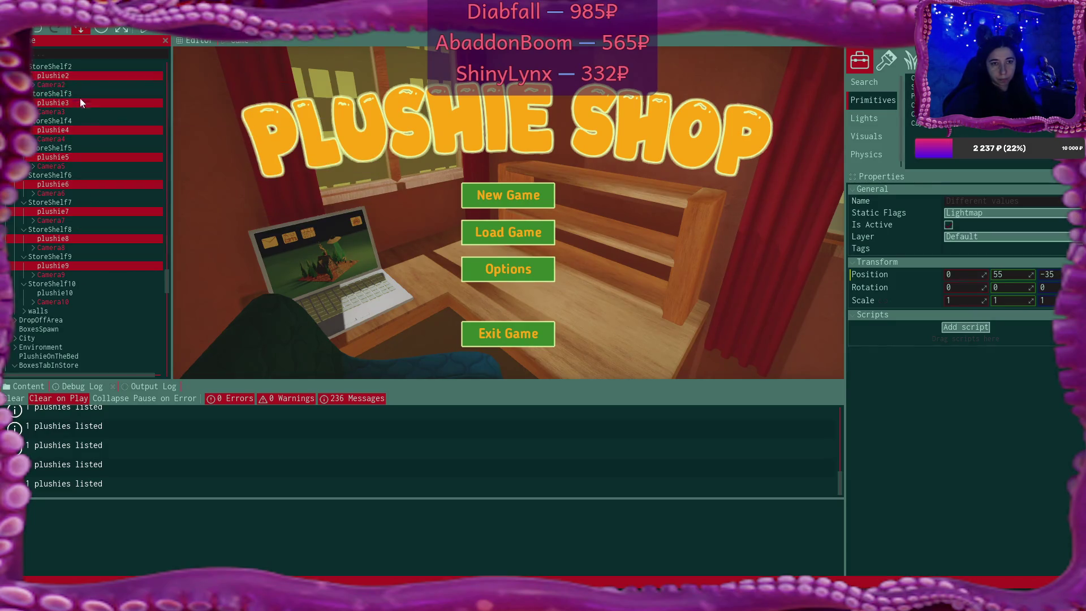
pyautogui.scroll(3, 92, 113)
pyautogui.keyDown('ctrl'); pyautogui.click(78, 134); pyautogui.keyUp('ctrl')
pyautogui.keyDown('ctrl'); pyautogui.click(88, 106); pyautogui.keyUp('ctrl')
# Change the selected plushies' Position Z from -35 to -23, giving 0, 55, -23
pyautogui.click(1049, 274)
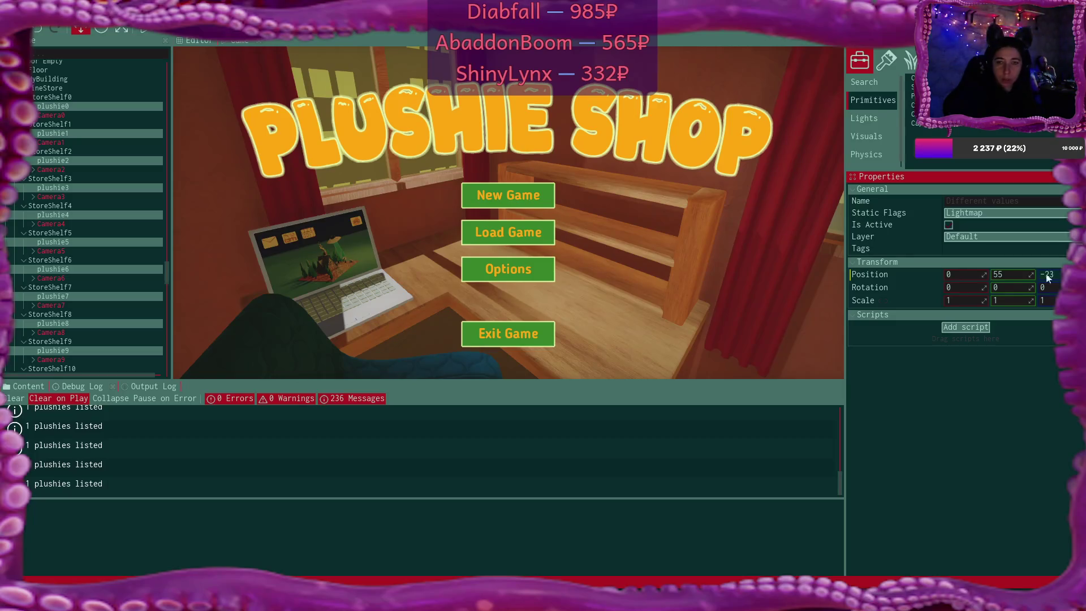
pyautogui.click(78, 33)
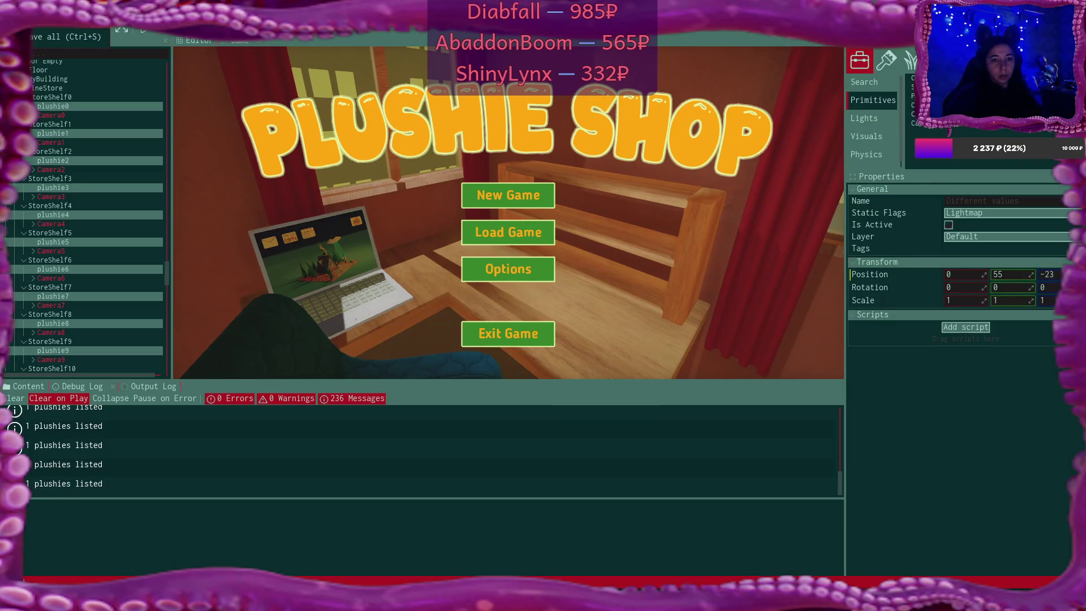
pyautogui.keyDown('ctrl'); pyautogui.click(69, 124); pyautogui.keyUp('ctrl')
pyautogui.keyDown('ctrl'); pyautogui.click(56, 88); pyautogui.keyUp('ctrl')
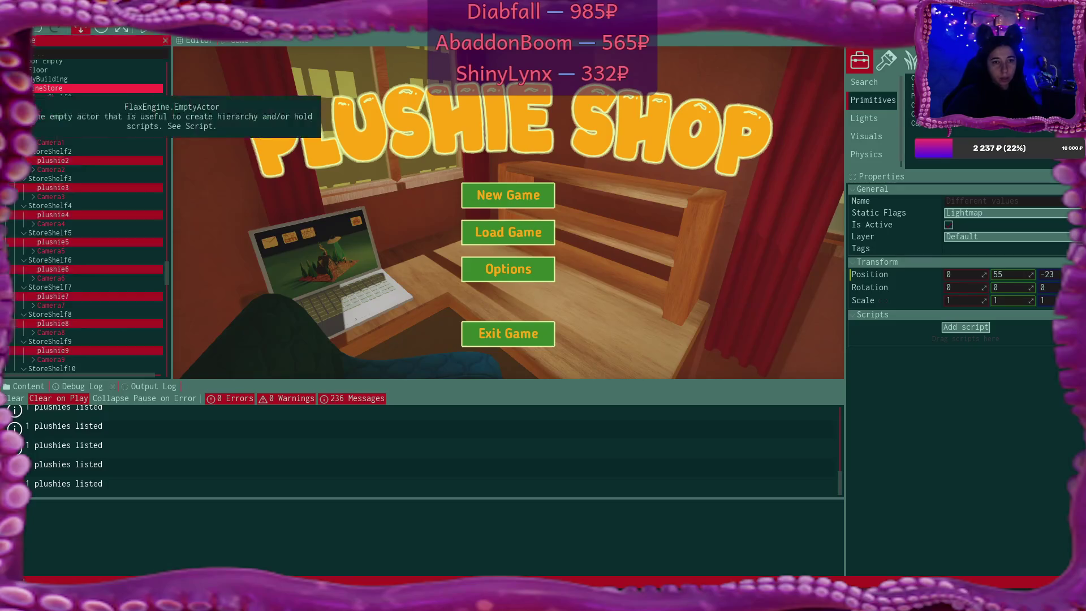
# Multi-select the box models under box14 through box7 in the Scene tree
pyautogui.click(101, 185)
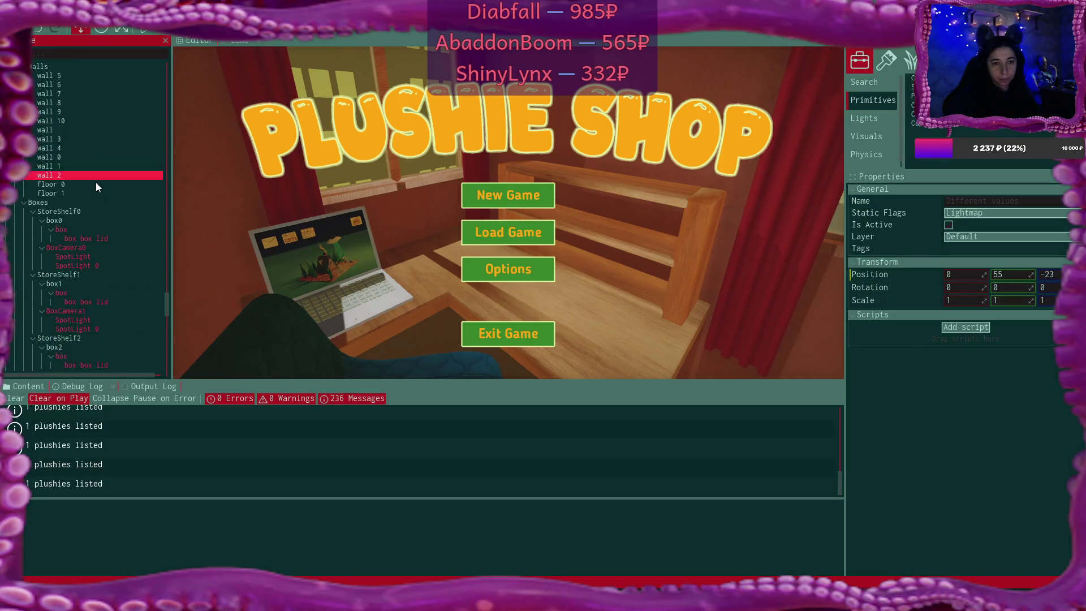
pyautogui.scroll(-10, 97, 182)
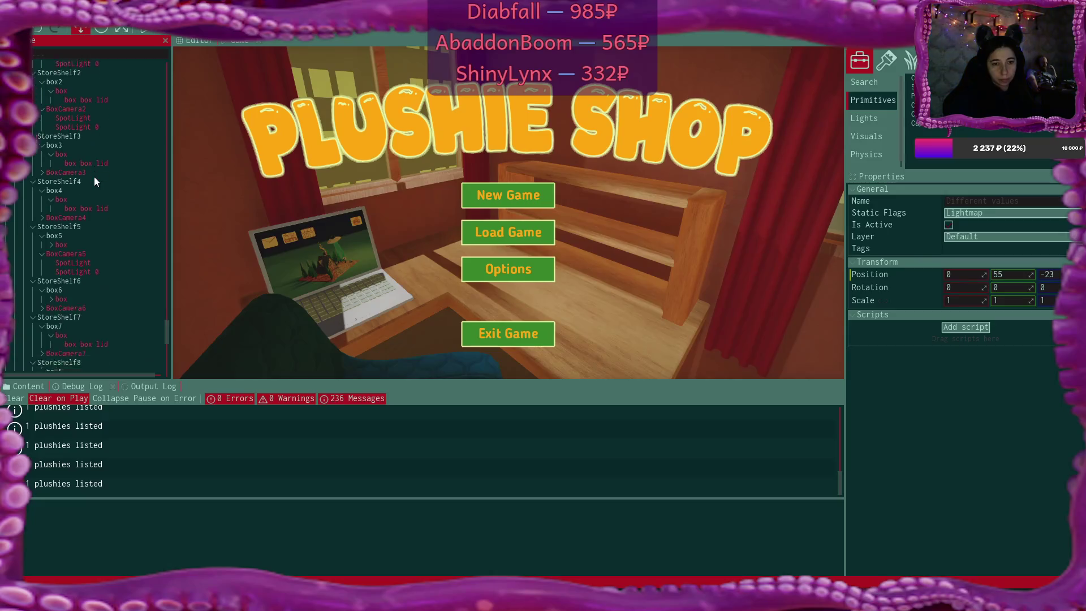
pyautogui.scroll(-10, 94, 176)
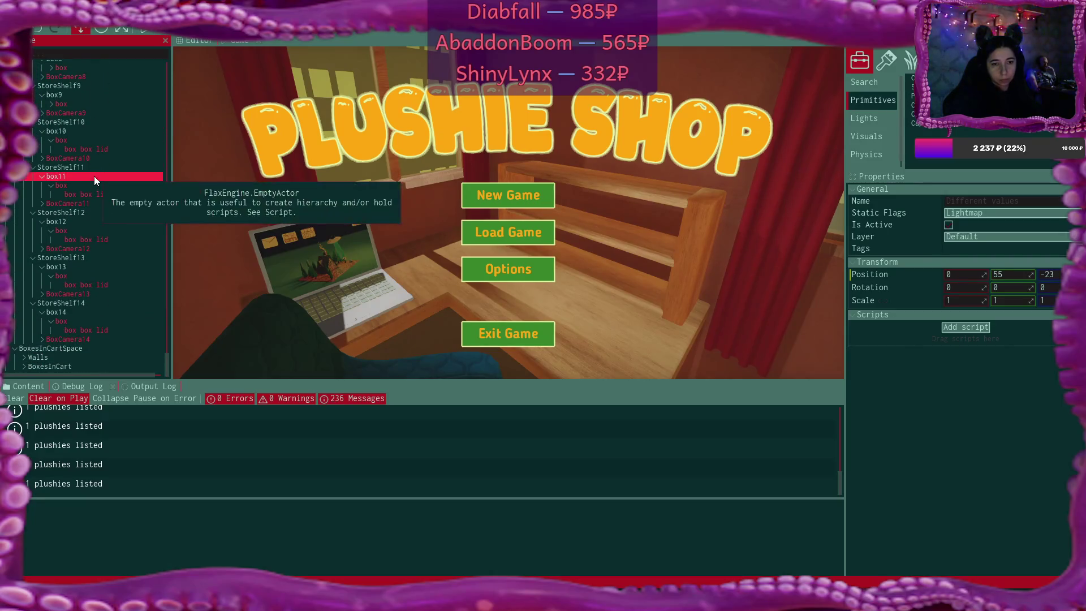
pyautogui.click(63, 322)
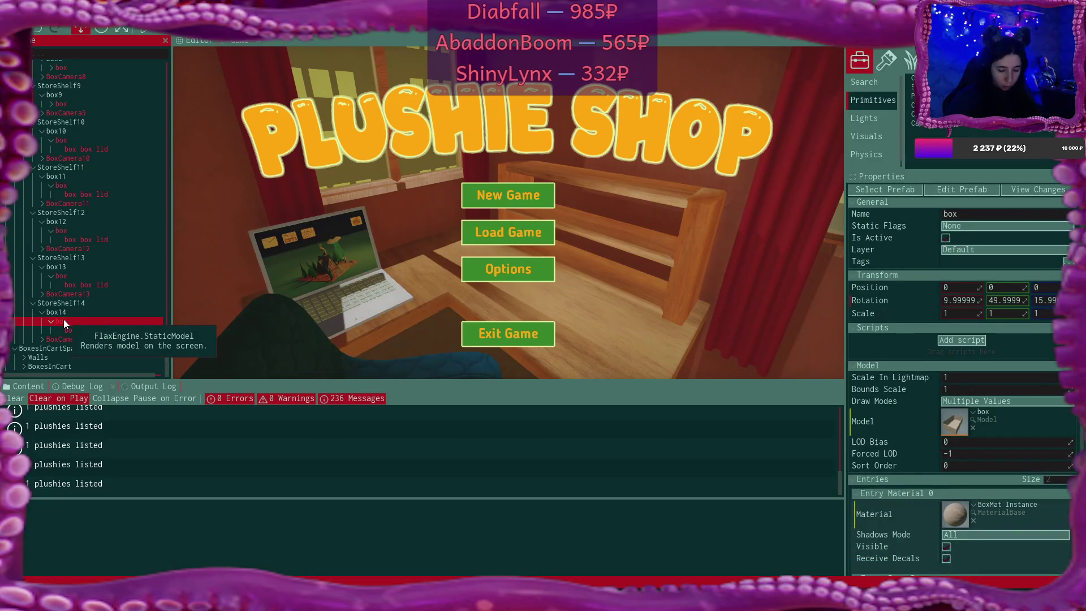
pyautogui.keyDown('ctrl'); pyautogui.click(62, 275); pyautogui.keyUp('ctrl')
pyautogui.keyDown('ctrl'); pyautogui.click(65, 230); pyautogui.keyUp('ctrl')
pyautogui.keyDown('ctrl'); pyautogui.click(64, 186); pyautogui.keyUp('ctrl')
pyautogui.keyDown('ctrl'); pyautogui.click(62, 141); pyautogui.keyUp('ctrl')
pyautogui.keyDown('ctrl'); pyautogui.click(62, 103); pyautogui.keyUp('ctrl')
pyautogui.scroll(2, 80, 100)
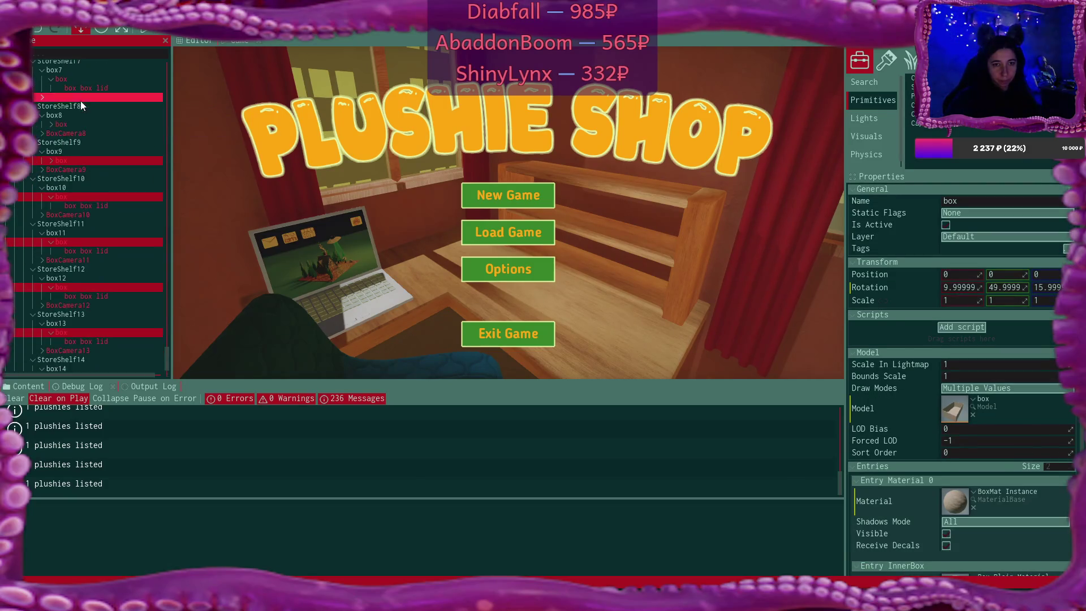
pyautogui.keyDown('ctrl'); pyautogui.click(66, 124); pyautogui.keyUp('ctrl')
pyautogui.keyDown('ctrl'); pyautogui.click(59, 79); pyautogui.keyUp('ctrl')
# Add the box models under box6 through box0 to the selection
pyautogui.scroll(3, 78, 95)
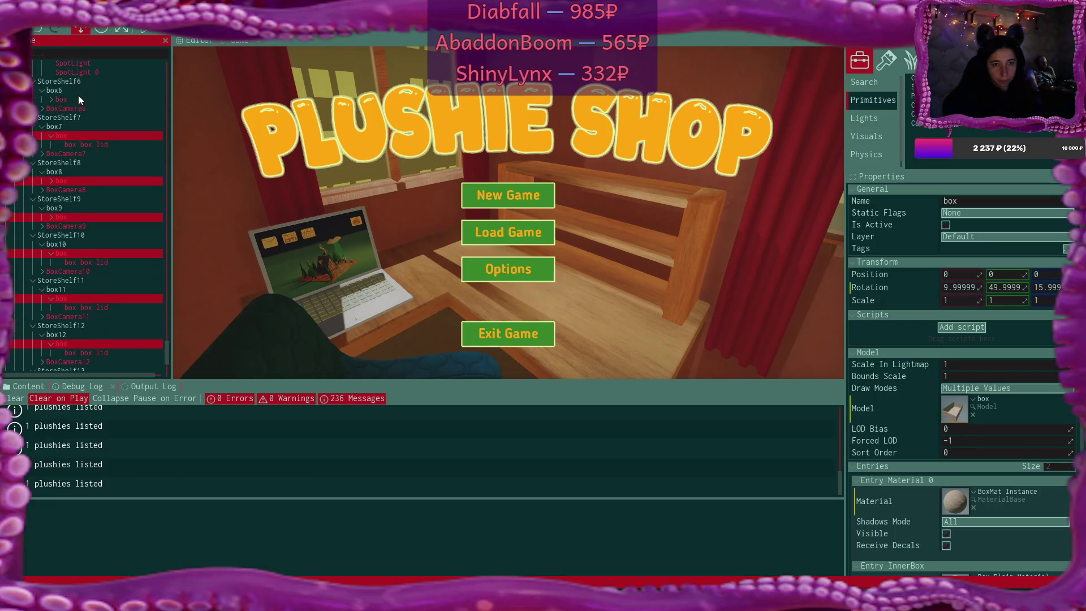
pyautogui.scroll(3, 79, 95)
pyautogui.keyDown('ctrl'); pyautogui.click(60, 156); pyautogui.keyUp('ctrl')
pyautogui.keyDown('ctrl'); pyautogui.click(58, 100); pyautogui.keyUp('ctrl')
pyautogui.scroll(6, 96, 110)
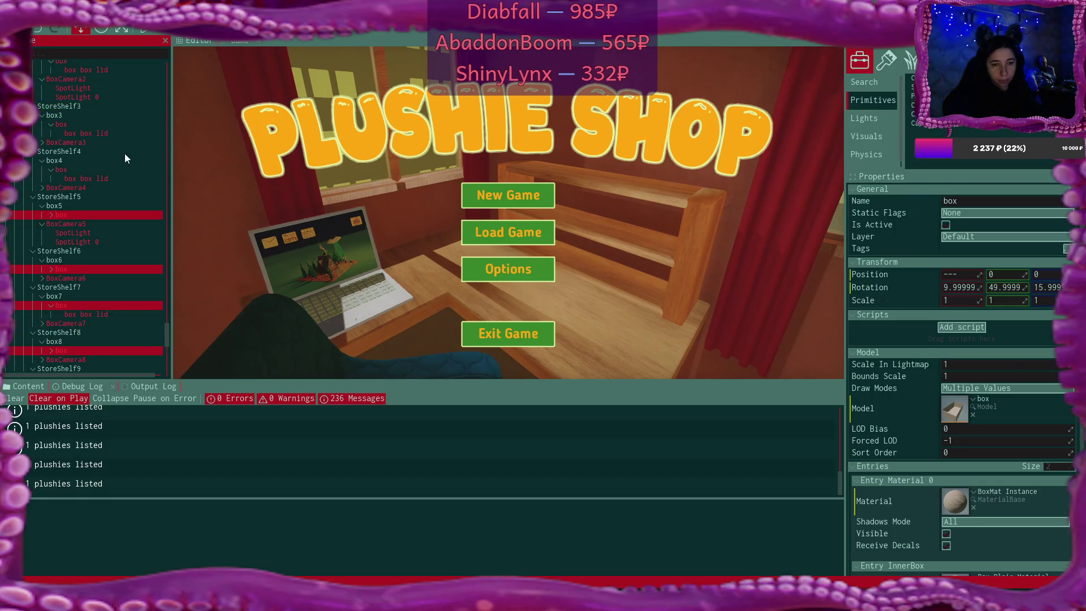
pyautogui.keyDown('ctrl'); pyautogui.click(100, 188); pyautogui.keyUp('ctrl')
pyautogui.scroll(1, 100, 188)
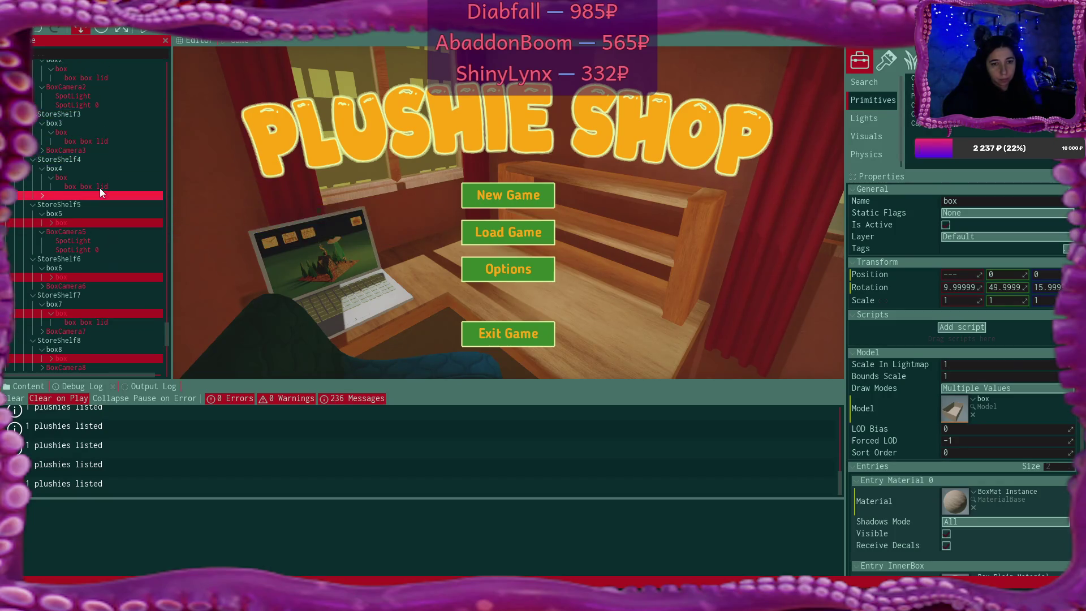
pyautogui.scroll(1, 99, 188)
pyautogui.keyDown('ctrl'); pyautogui.click(64, 189); pyautogui.keyUp('ctrl')
pyautogui.keyDown('ctrl'); pyautogui.click(67, 153); pyautogui.keyUp('ctrl')
pyautogui.keyDown('ctrl'); pyautogui.click(68, 89); pyautogui.keyUp('ctrl')
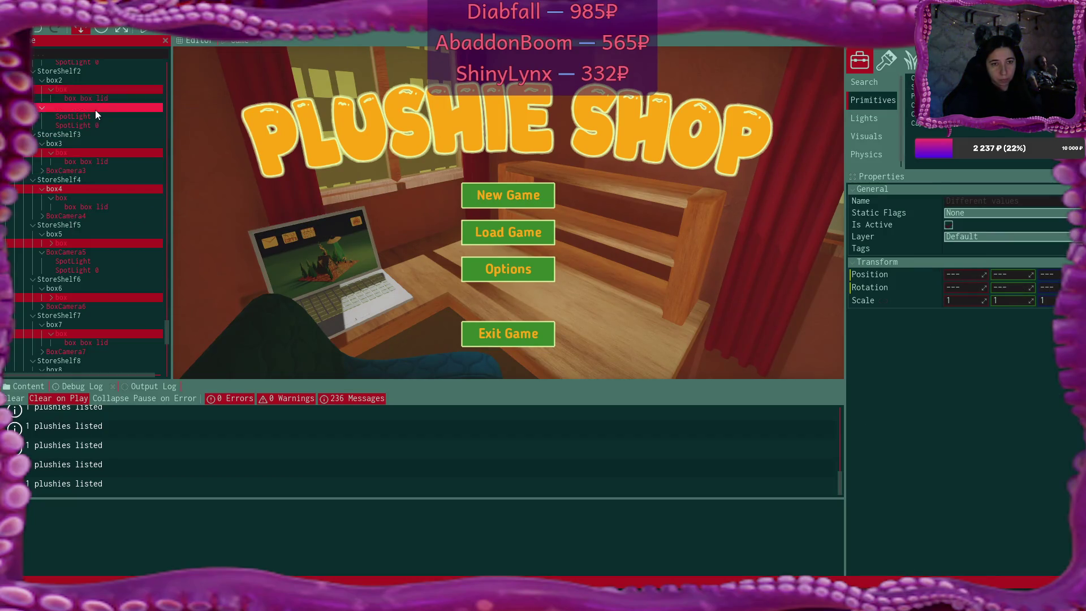
pyautogui.scroll(3, 95, 112)
pyautogui.scroll(2, 86, 119)
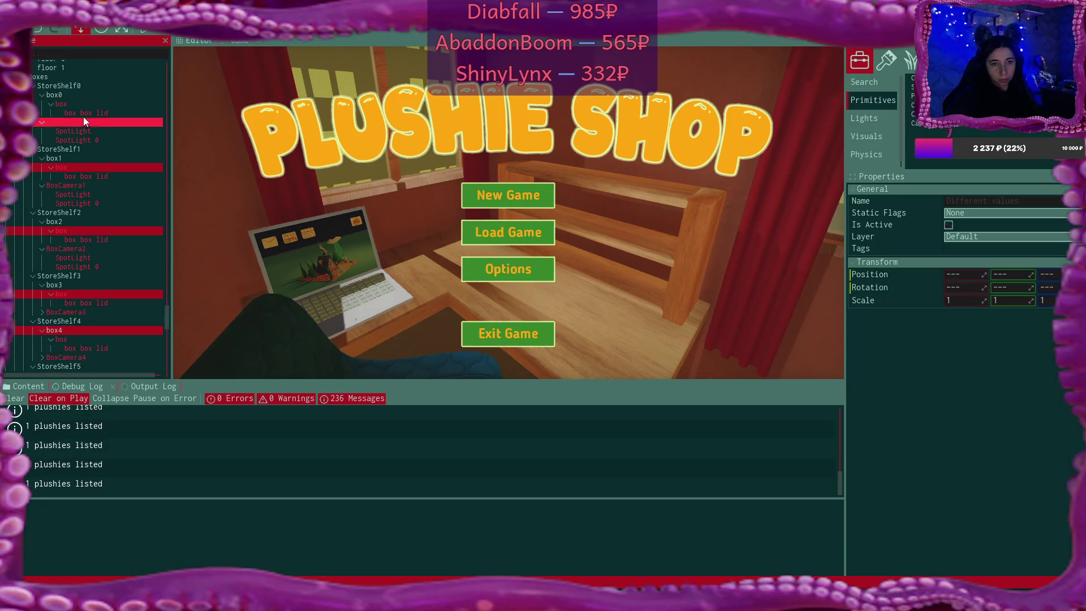
pyautogui.keyDown('ctrl'); pyautogui.click(72, 103); pyautogui.keyUp('ctrl')
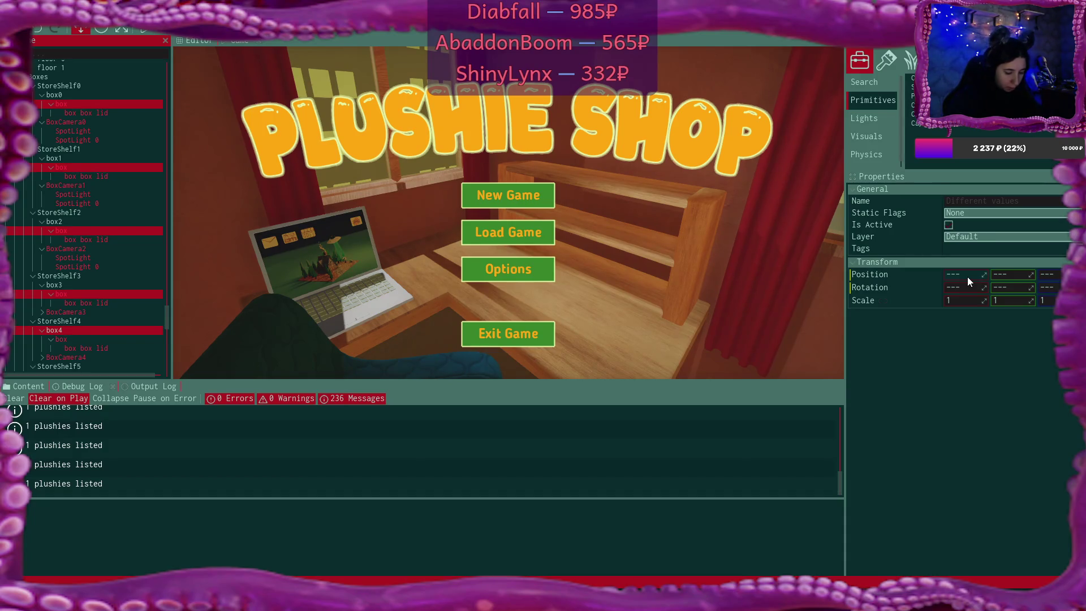
# Set the selected boxes' Rotation Z to 16
pyautogui.click(967, 287)
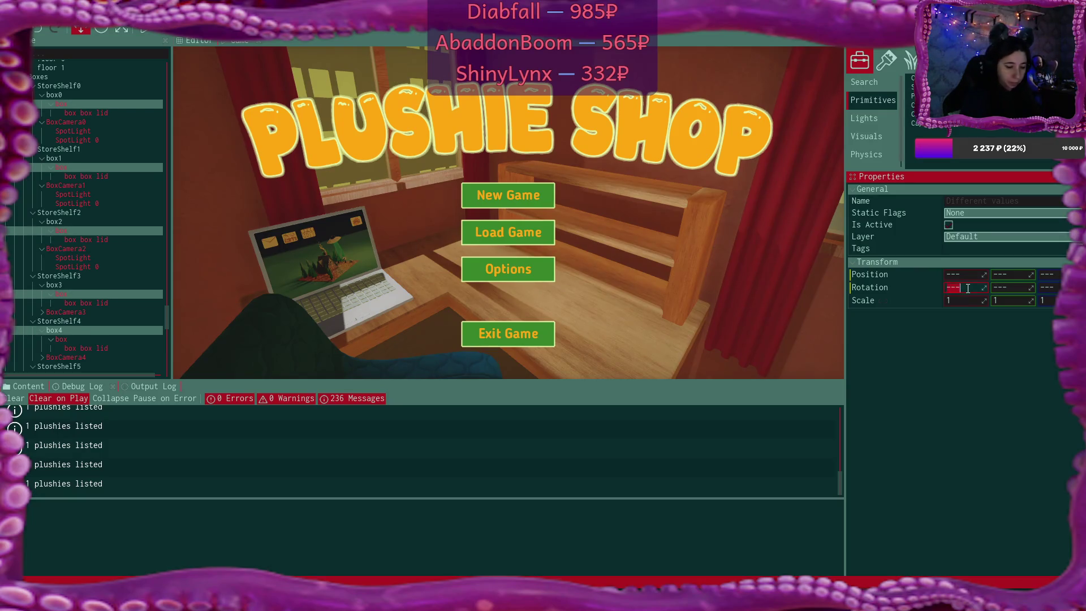
pyautogui.write('27')
pyautogui.press('Tab')
pyautogui.press('Tab')
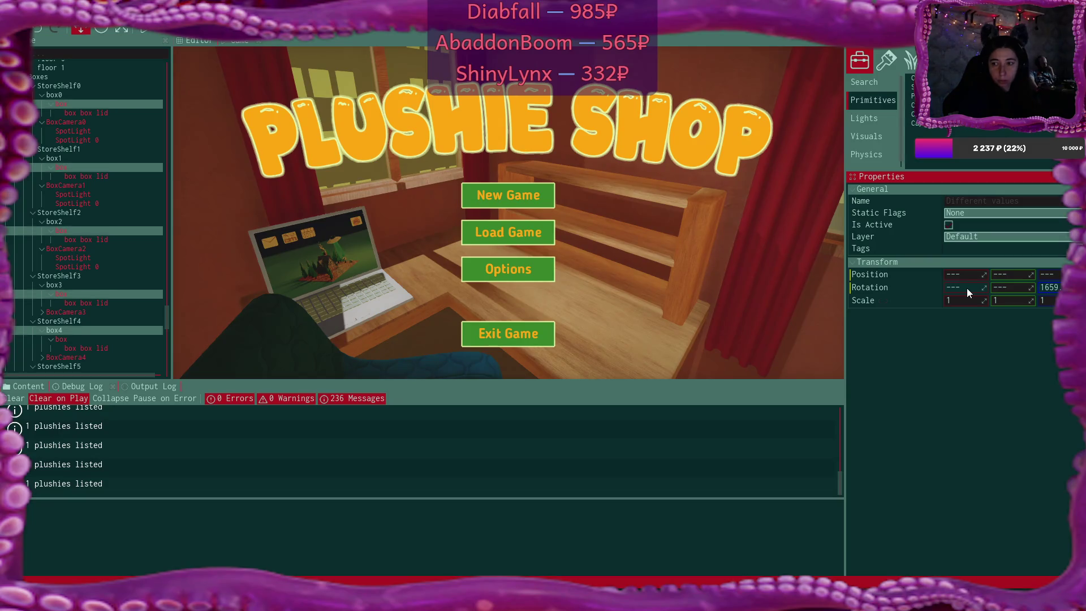
pyautogui.write('16')
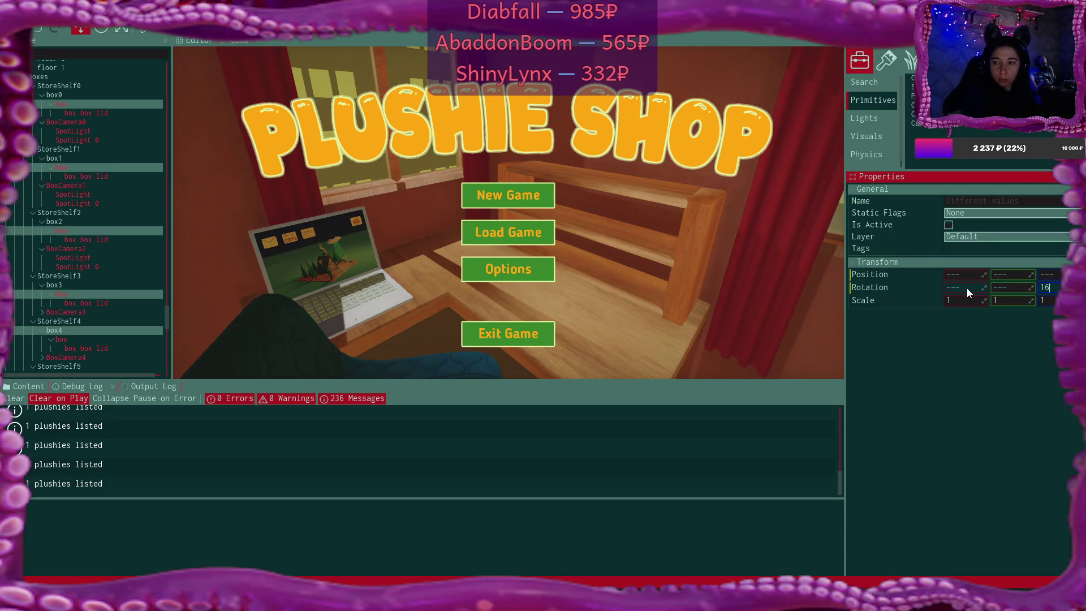
pyautogui.press('Return')
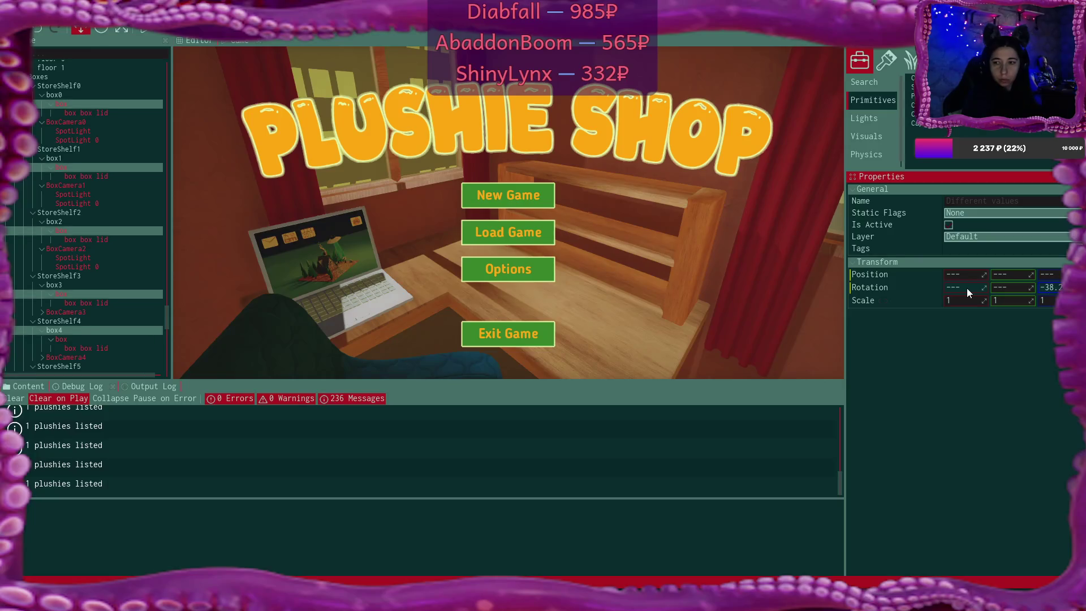
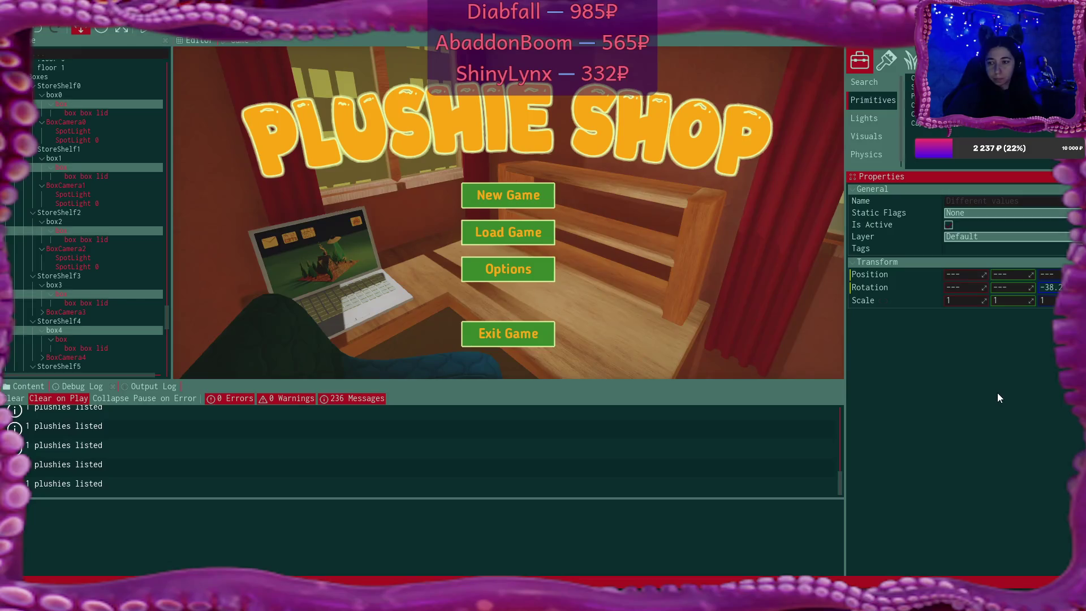
# Cancel the rotation edit and select the box models inside box4, box3, box2, box1 and box0
pyautogui.press('Escape')
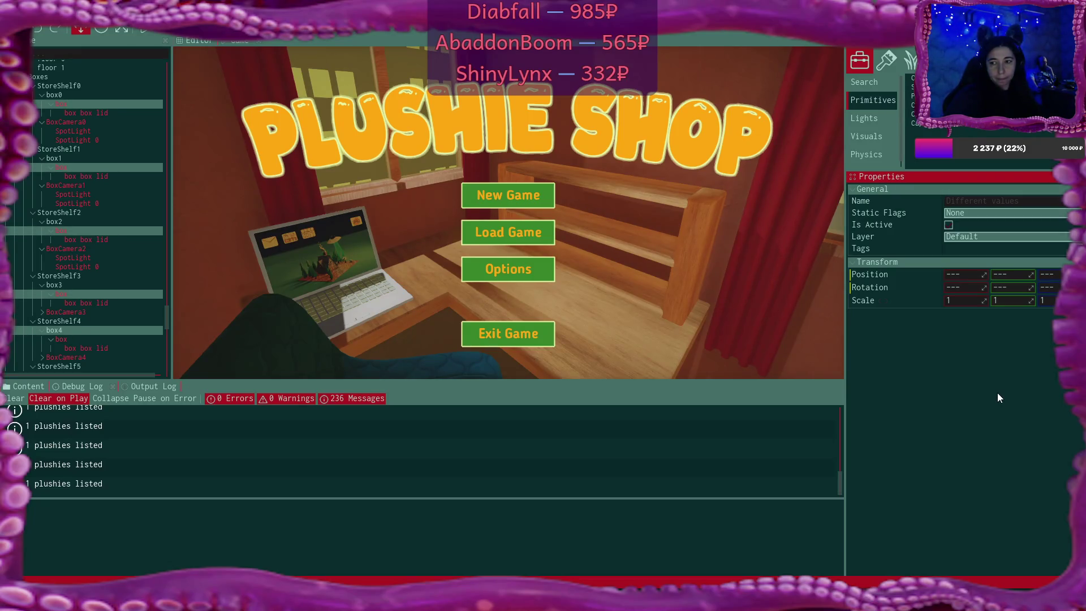
pyautogui.click(72, 334)
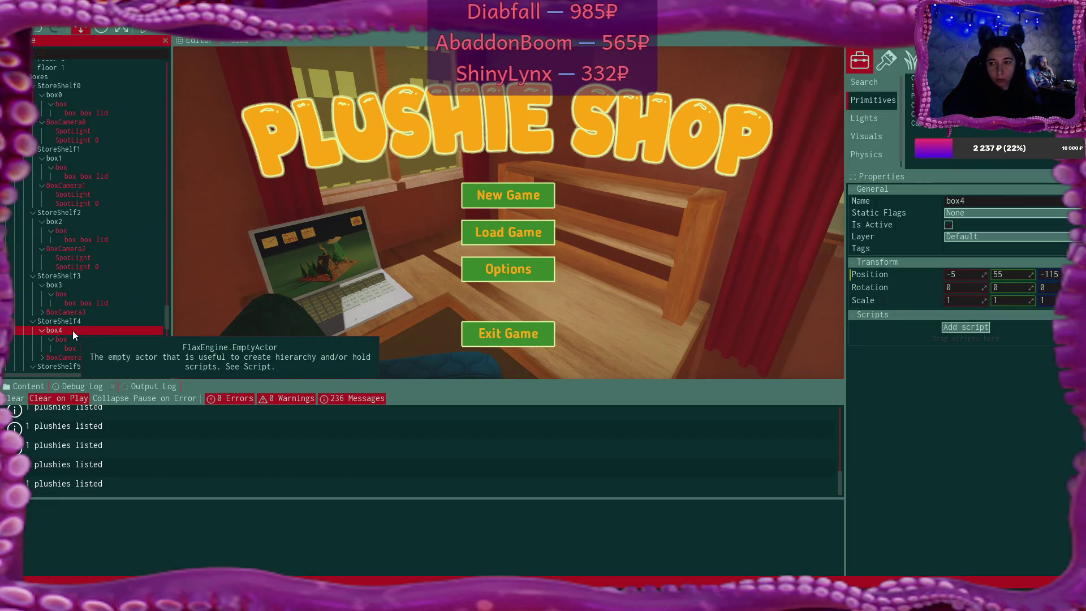
pyautogui.click(81, 284)
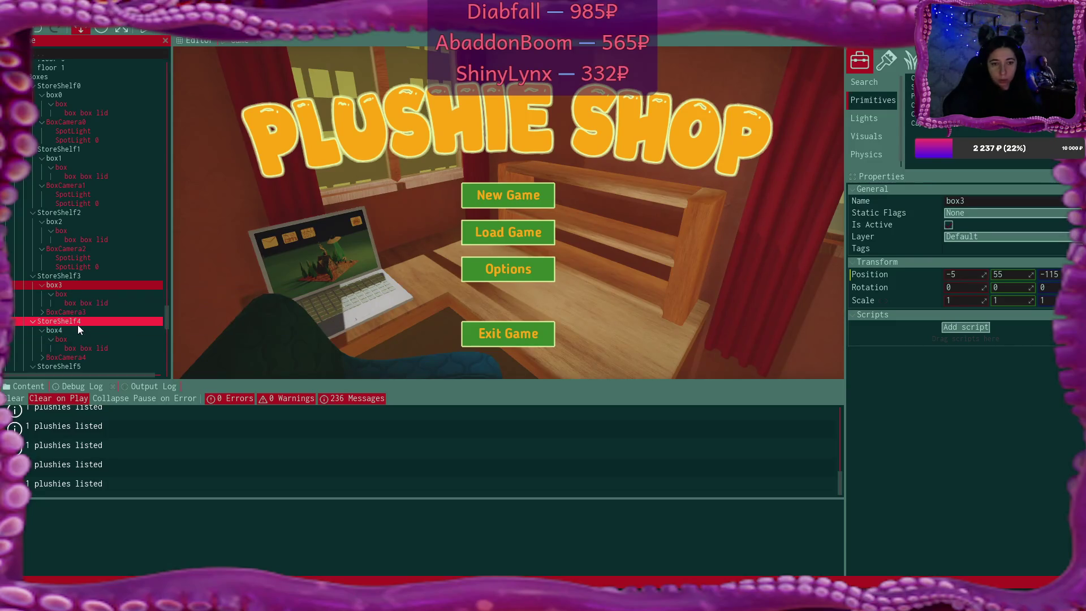
pyautogui.click(84, 340)
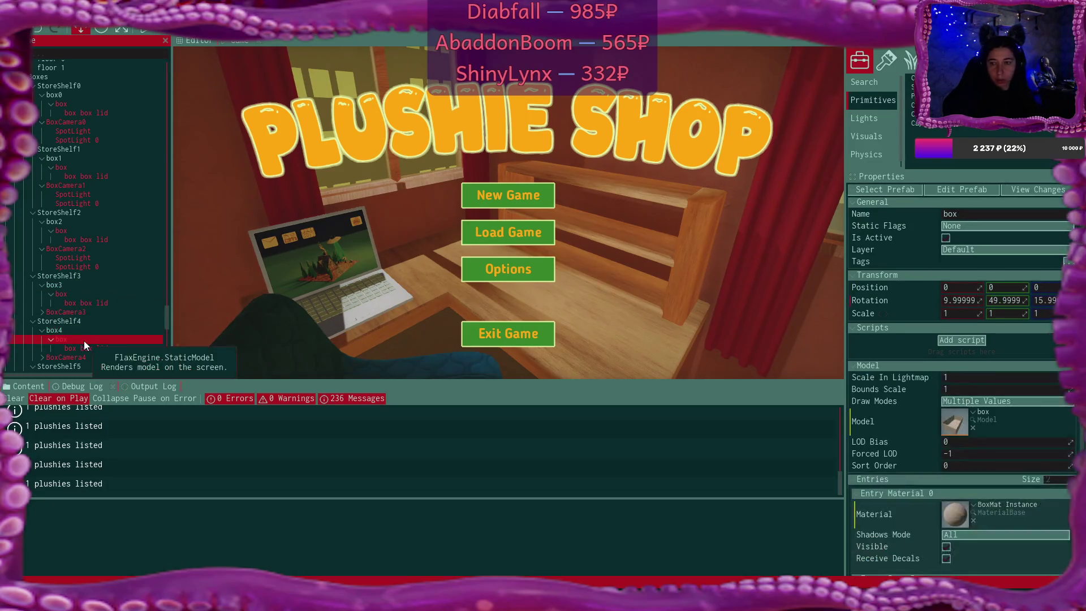
pyautogui.keyDown('ctrl'); pyautogui.click(80, 293); pyautogui.keyUp('ctrl')
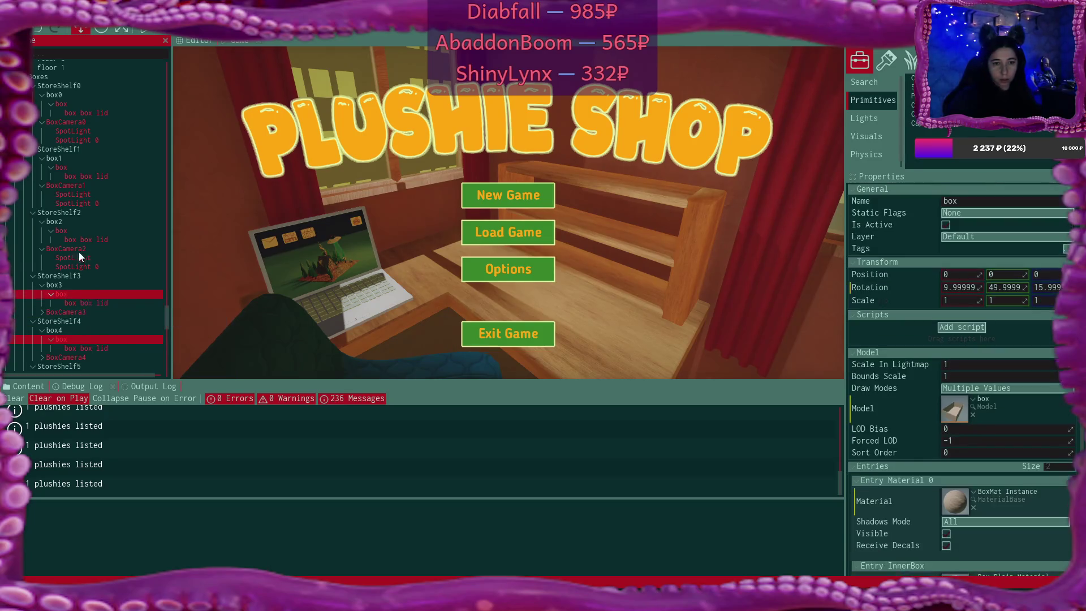
pyautogui.keyDown('ctrl'); pyautogui.click(73, 230); pyautogui.keyUp('ctrl')
pyautogui.keyDown('ctrl'); pyautogui.click(72, 167); pyautogui.keyUp('ctrl')
pyautogui.keyDown('ctrl'); pyautogui.click(74, 104); pyautogui.keyUp('ctrl')
# Collapse the expanded box-model and BoxCamera rows for box0–box4 in the Scene tree
pyautogui.scroll(-5, 117, 230)
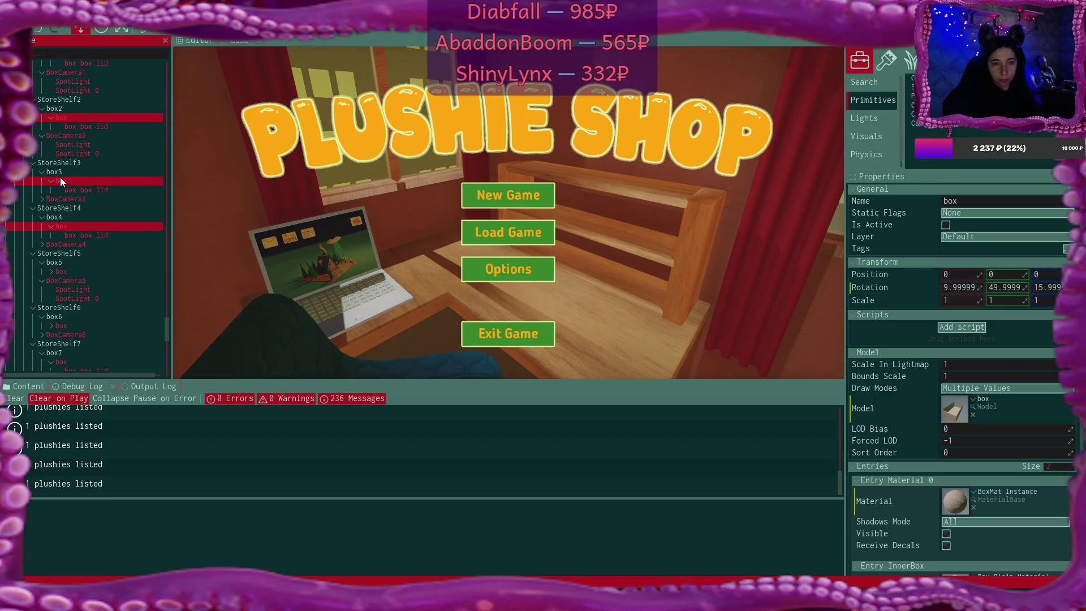
pyautogui.click(50, 181)
pyautogui.click(51, 118)
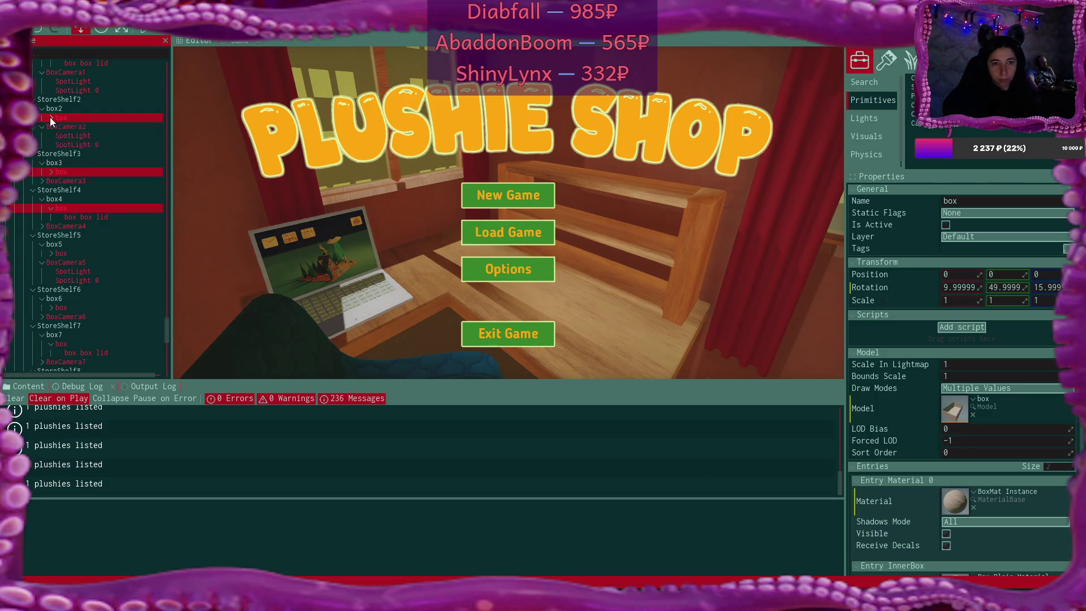
pyautogui.scroll(3, 52, 110)
pyautogui.scroll(2, 52, 111)
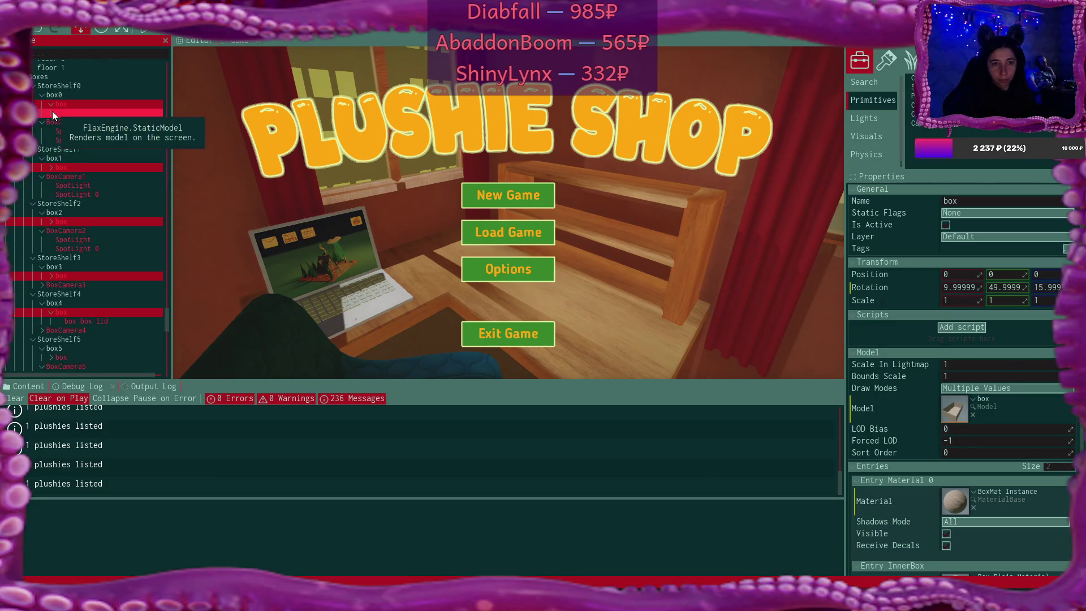
pyautogui.click(50, 104)
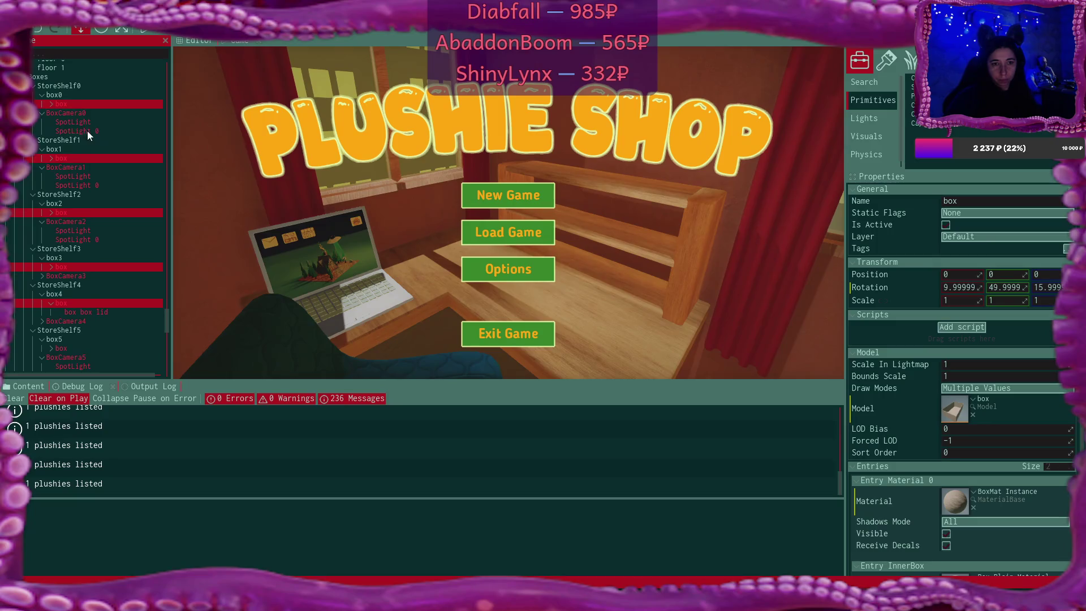
pyautogui.click(42, 167)
pyautogui.click(42, 113)
pyautogui.click(41, 185)
pyautogui.click(50, 249)
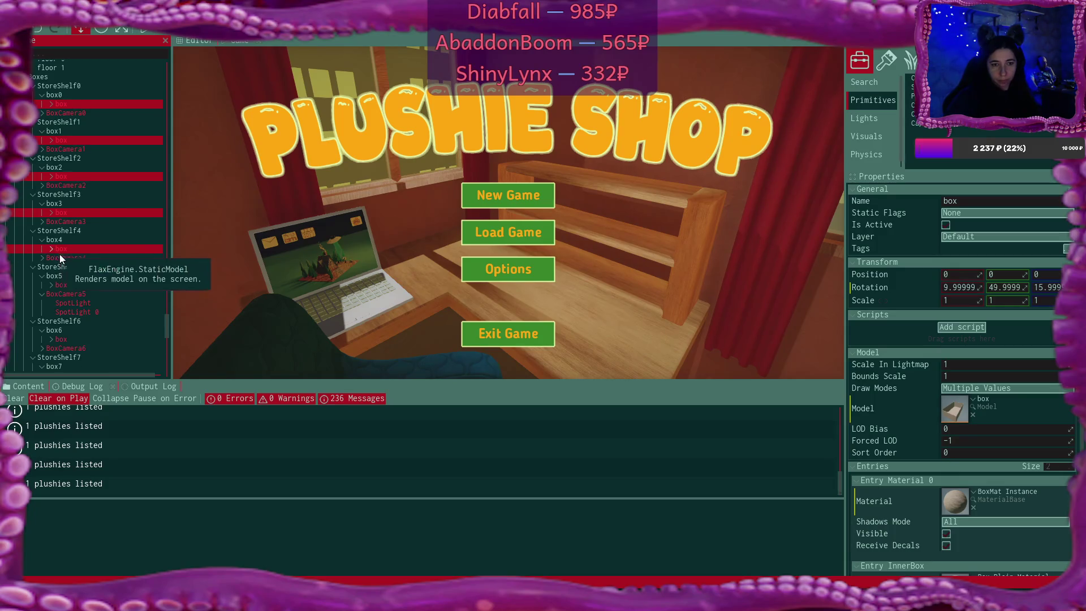
pyautogui.click(42, 294)
# Add the box models of box5 through box9 to the selection
pyautogui.click(110, 300)
pyautogui.keyDown('ctrl'); pyautogui.click(109, 301); pyautogui.keyUp('ctrl')
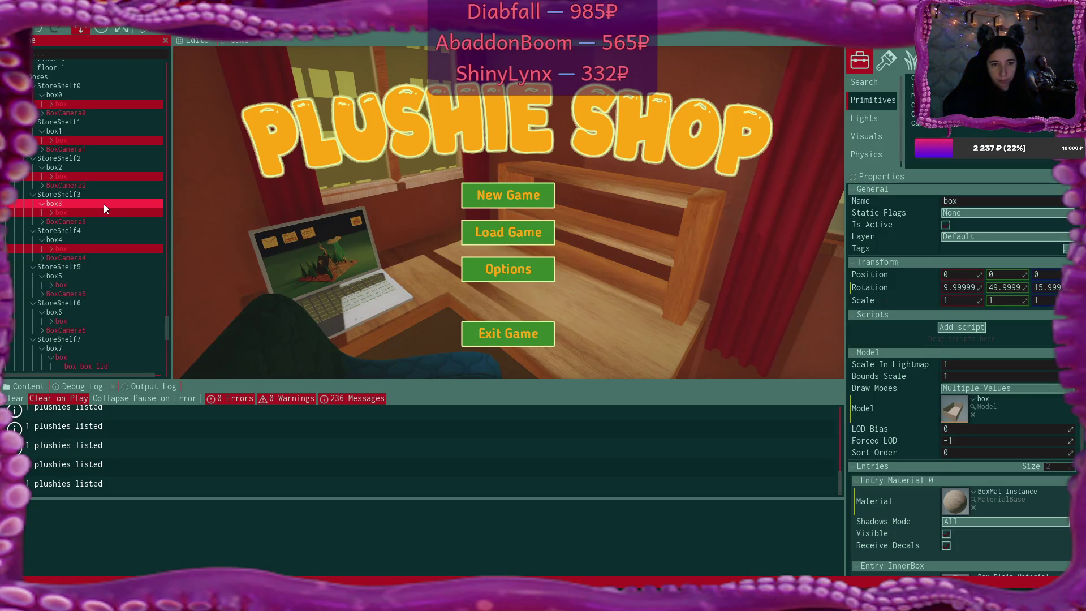
pyautogui.keyDown('ctrl'); pyautogui.click(77, 285); pyautogui.keyUp('ctrl')
pyautogui.keyDown('ctrl'); pyautogui.click(73, 321); pyautogui.keyUp('ctrl')
pyautogui.keyDown('ctrl'); pyautogui.click(133, 268); pyautogui.keyUp('ctrl')
pyautogui.scroll(-3, 134, 270)
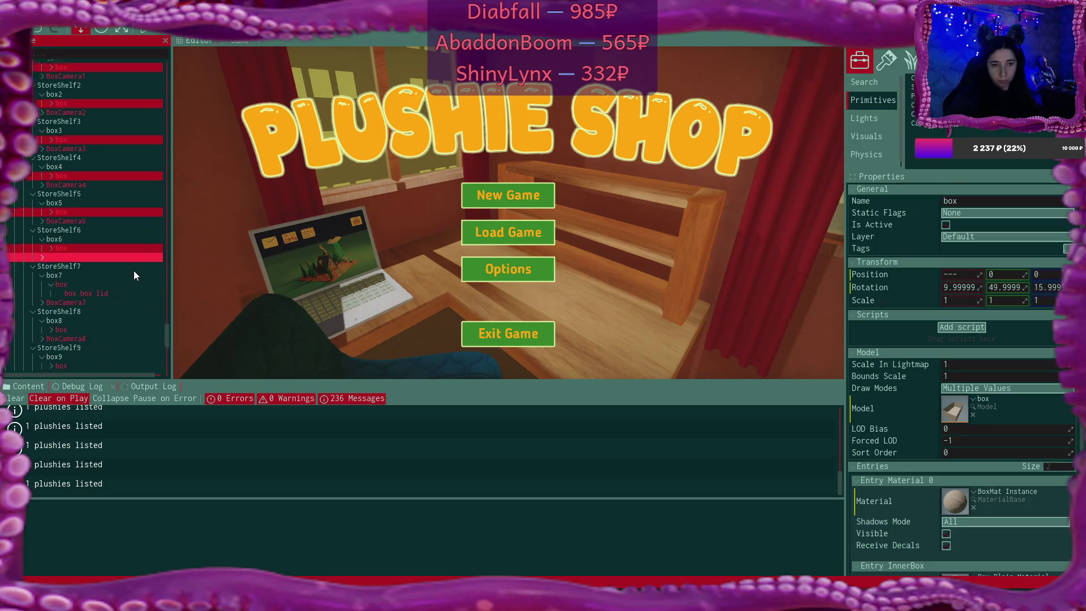
pyautogui.click(51, 272)
pyautogui.keyDown('ctrl'); pyautogui.click(59, 307); pyautogui.keyUp('ctrl')
pyautogui.keyDown('ctrl'); pyautogui.click(70, 344); pyautogui.keyUp('ctrl')
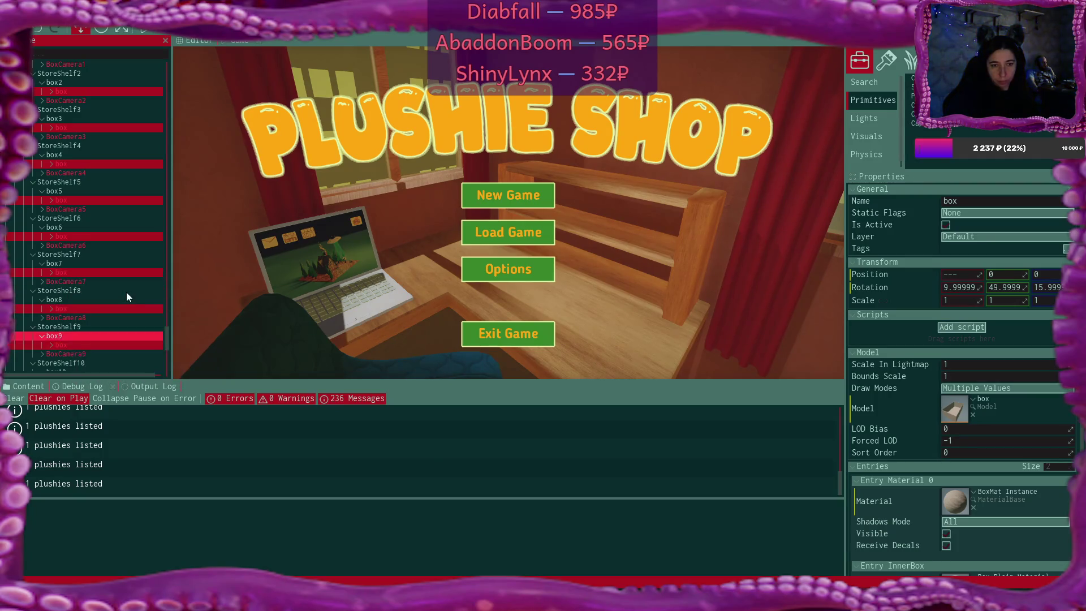
# Add the box models of box10 through box14 to the selection, collapsing each row
pyautogui.scroll(-3, 127, 289)
pyautogui.keyDown('ctrl'); pyautogui.click(74, 294); pyautogui.keyUp('ctrl')
pyautogui.click(51, 296)
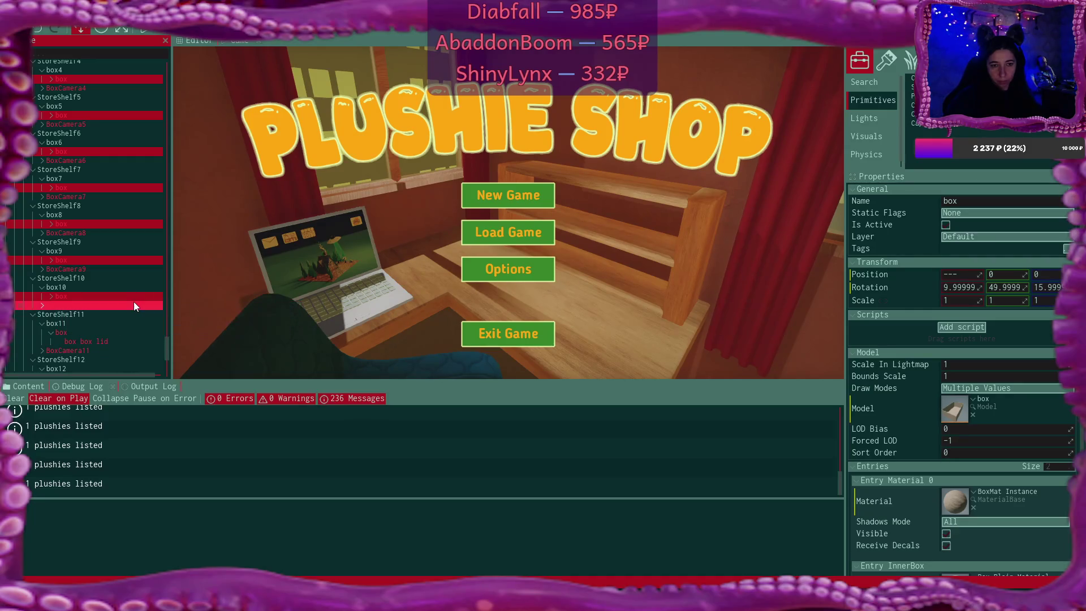
pyautogui.keyDown('ctrl'); pyautogui.click(60, 330); pyautogui.keyUp('ctrl')
pyautogui.click(50, 333)
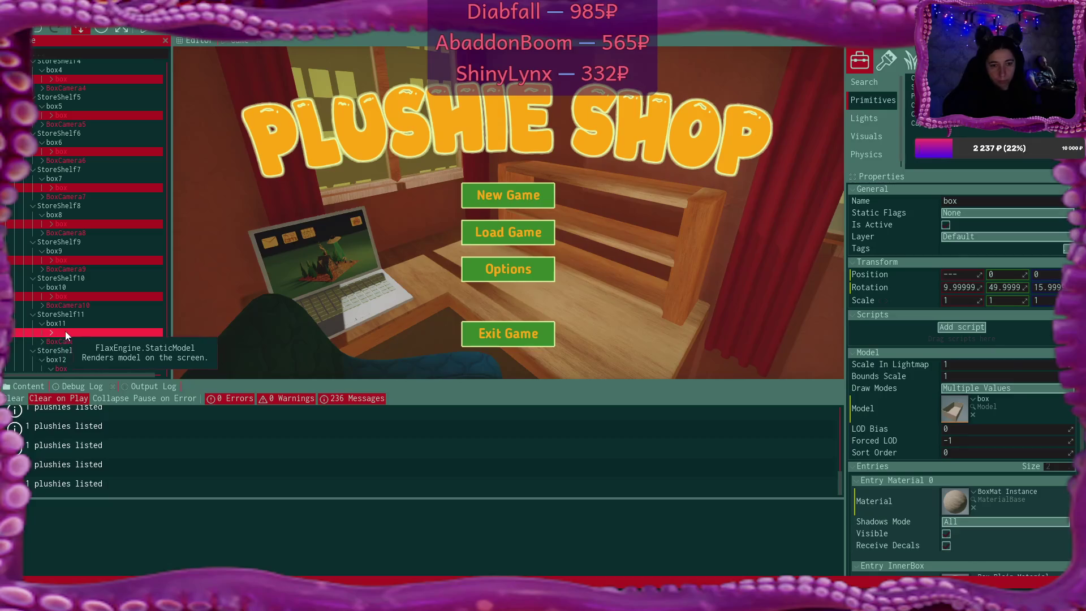
pyautogui.scroll(-2, 141, 282)
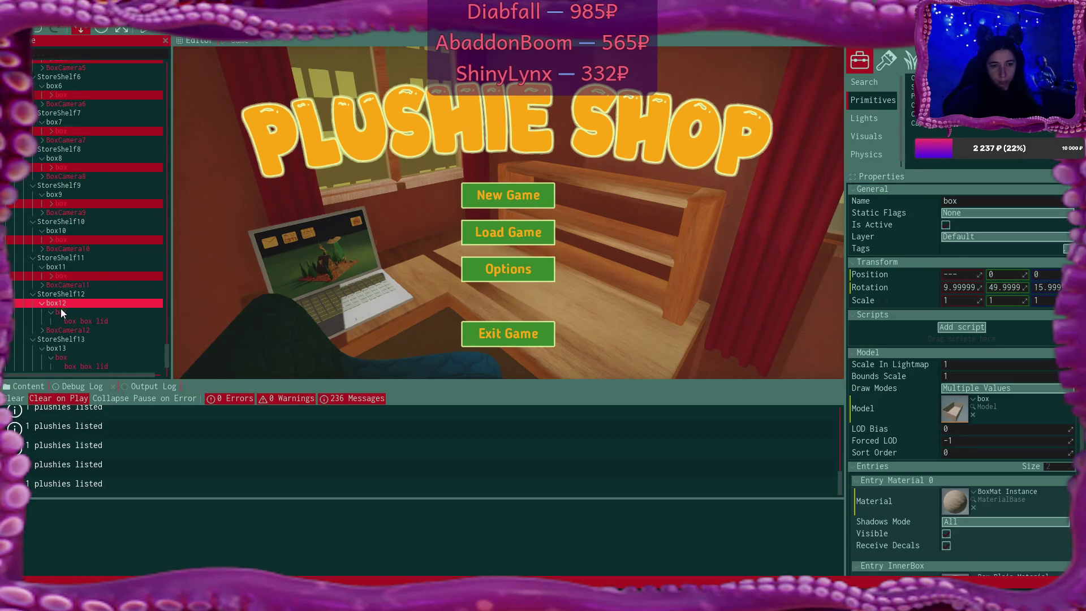
pyautogui.keyDown('ctrl'); pyautogui.click(60, 308); pyautogui.keyUp('ctrl')
pyautogui.click(50, 312)
pyautogui.scroll(-2, 125, 282)
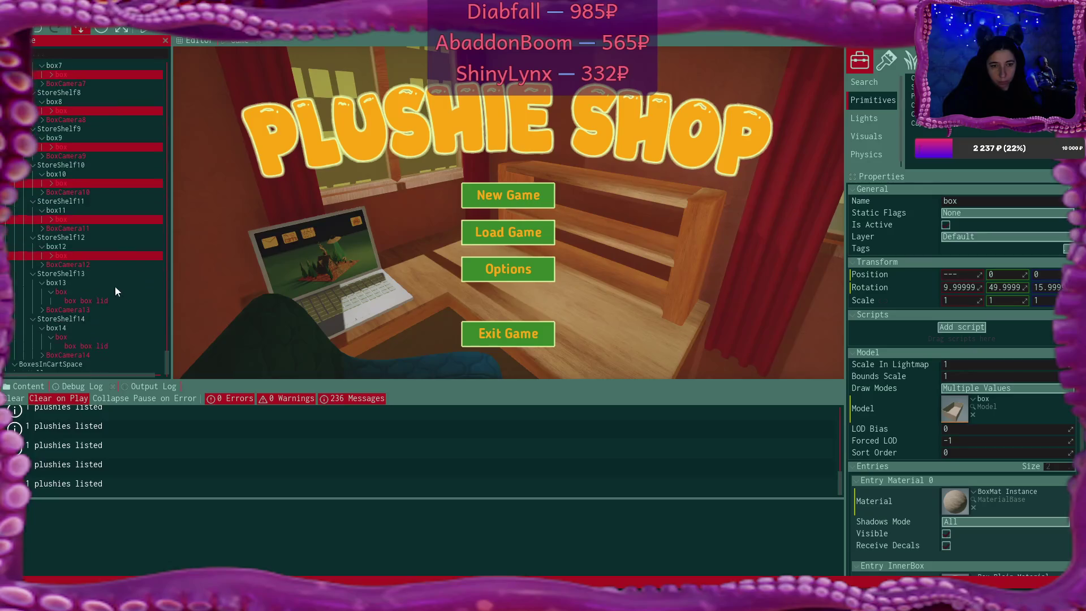
pyautogui.keyDown('ctrl'); pyautogui.click(59, 291); pyautogui.keyUp('ctrl')
pyautogui.click(51, 292)
pyautogui.keyDown('ctrl'); pyautogui.click(58, 328); pyautogui.keyUp('ctrl')
pyautogui.click(51, 328)
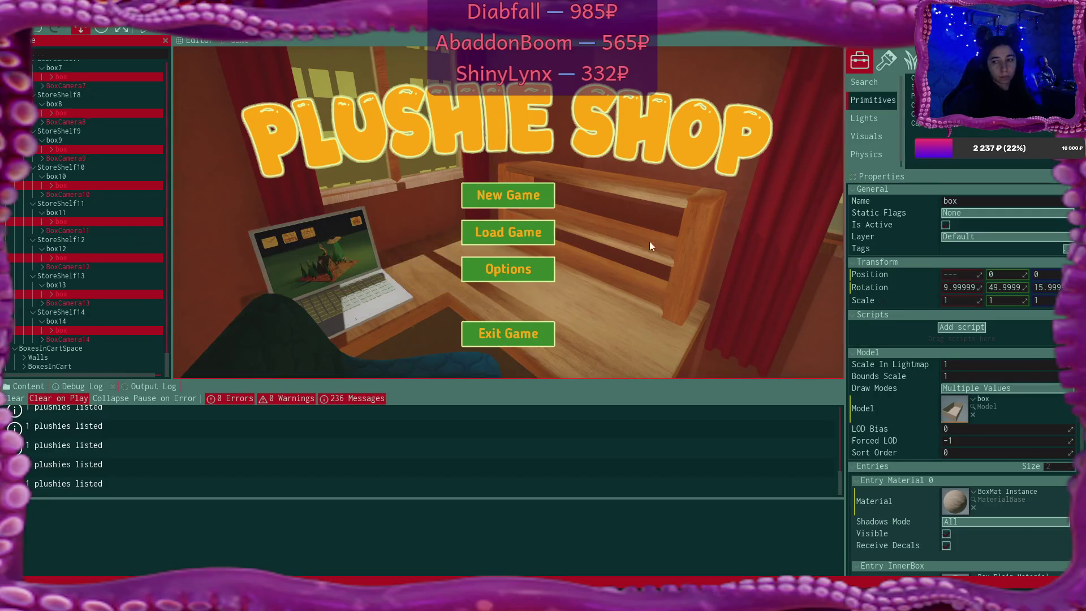
# Set the selected boxes' rotation to 27, 42.9999, 16 and save all changes
pyautogui.click(958, 287)
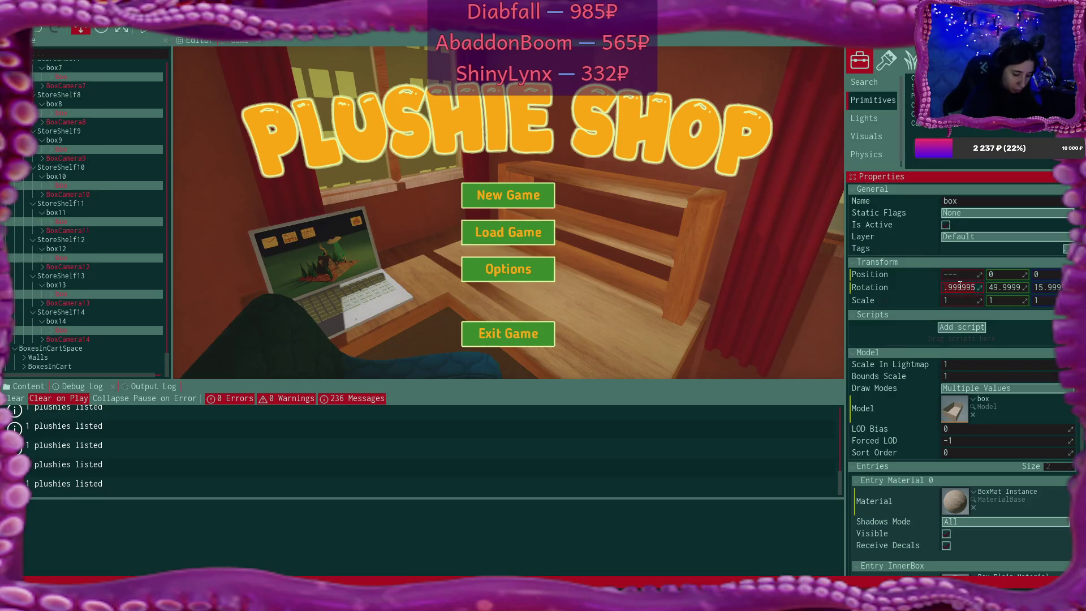
pyautogui.write('-70')
pyautogui.press('Tab')
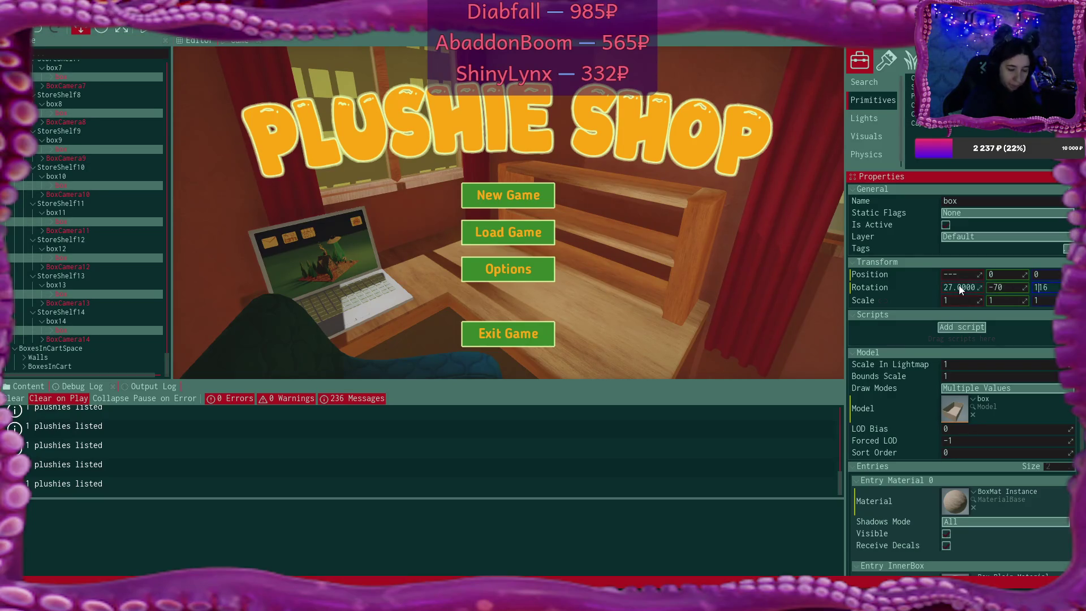
pyautogui.click(1003, 289)
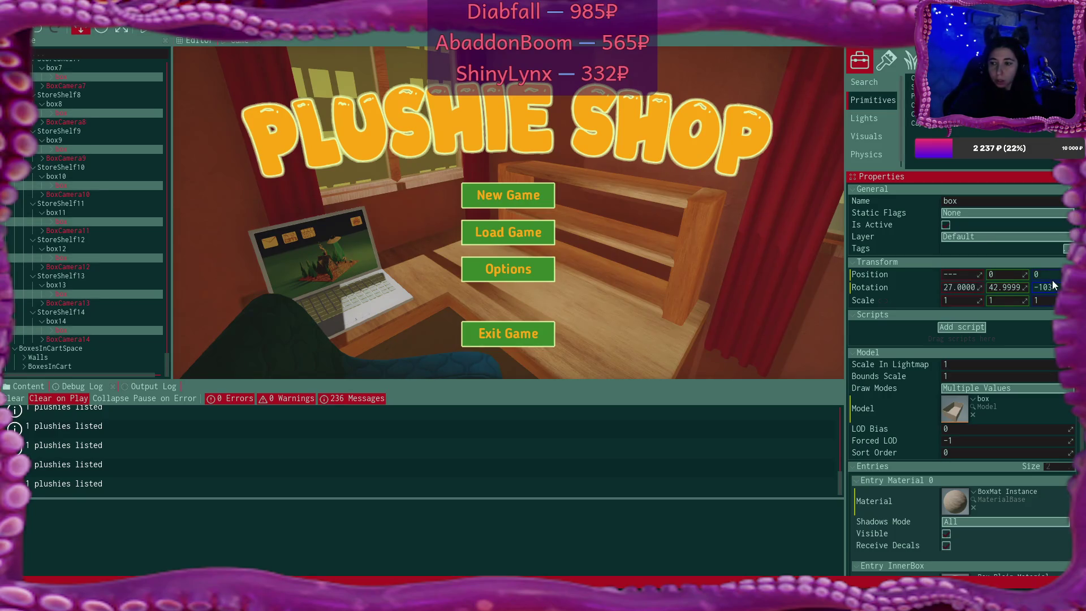
pyautogui.write('16')
pyautogui.press('Return')
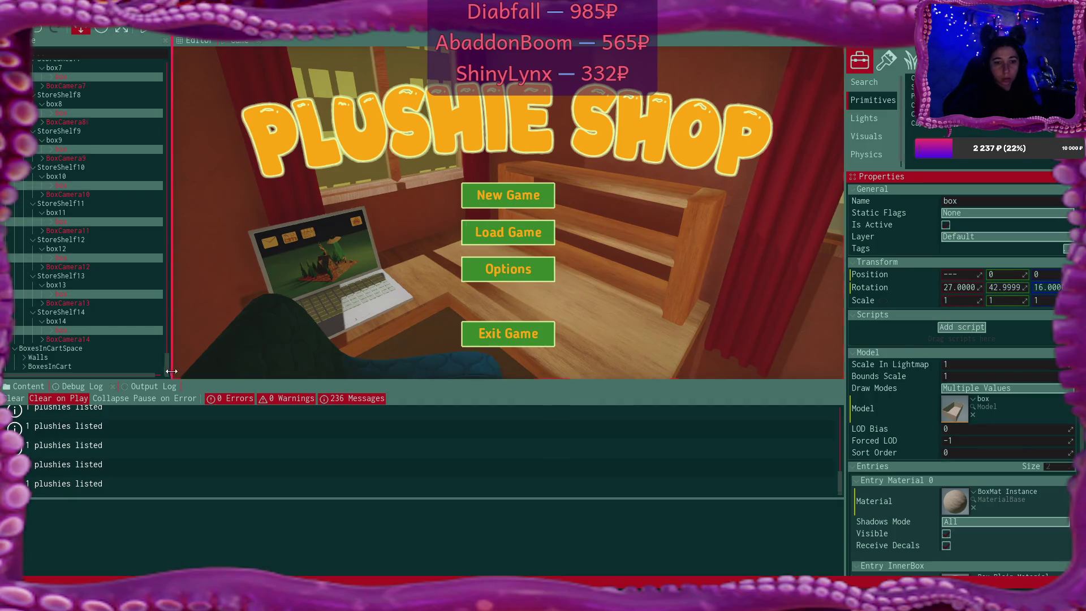
pyautogui.click(25, 29)
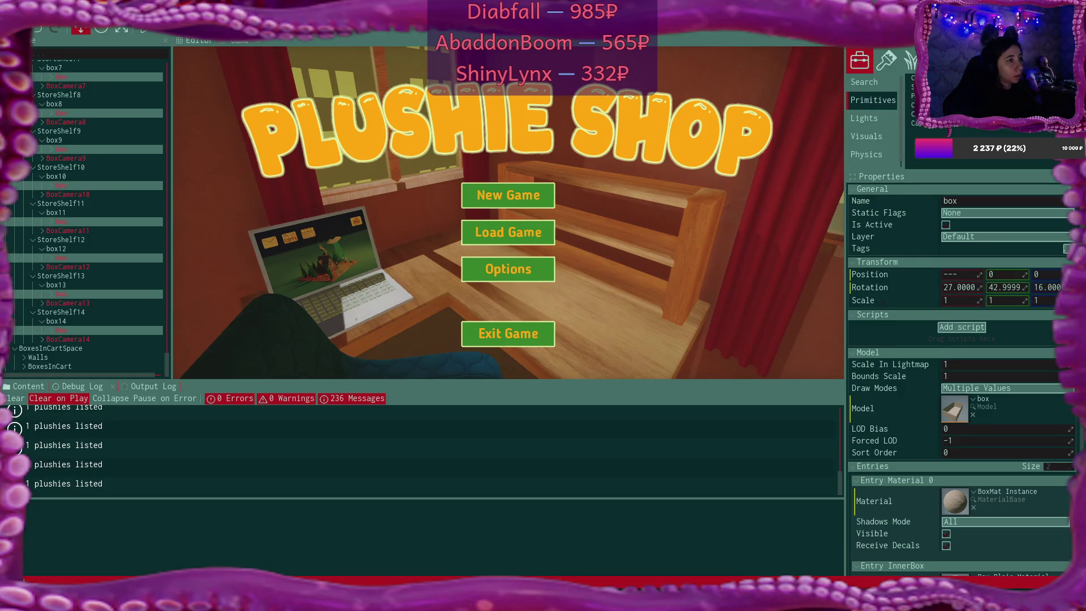
pyautogui.hotkey('alt', 'Tab')
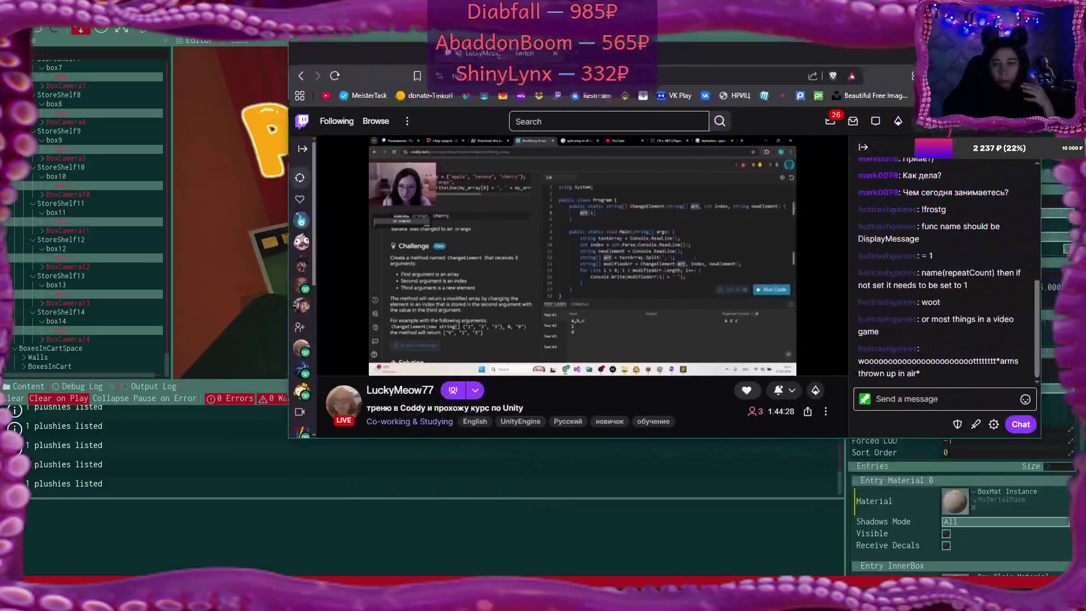
# Maximize the Twitch window and pick a different stream video quality
pyautogui.press('super+Up')
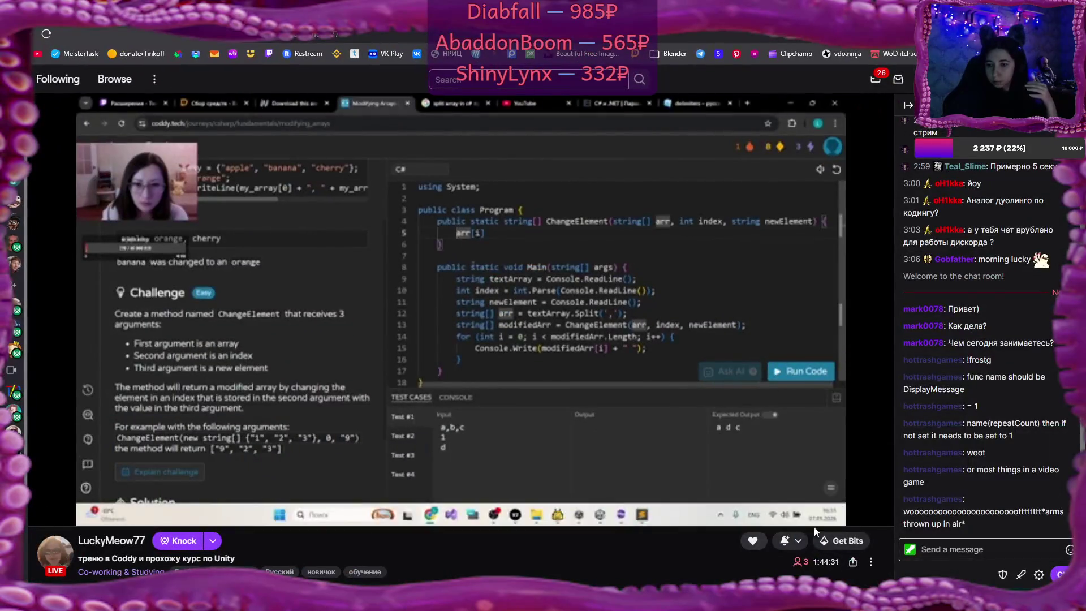
pyautogui.click(843, 512)
pyautogui.click(791, 369)
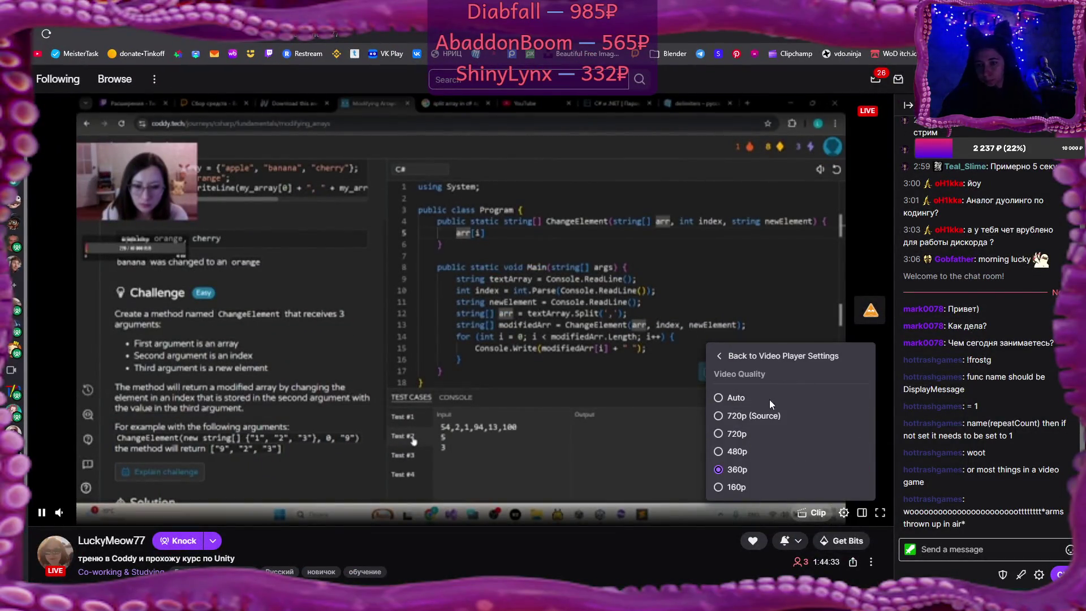
pyautogui.click(769, 415)
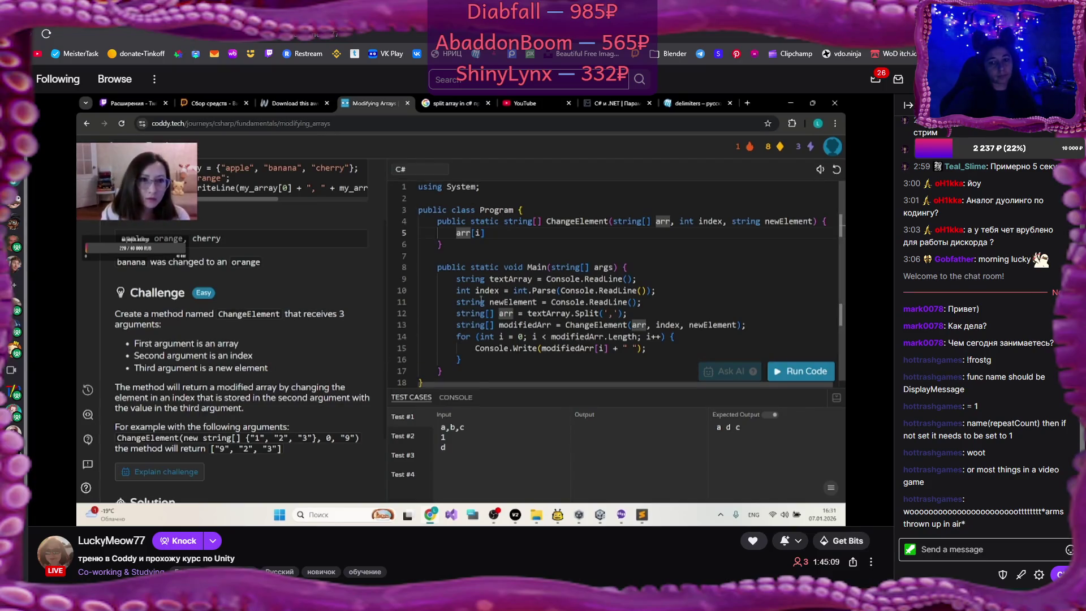
pyautogui.click(507, 234)
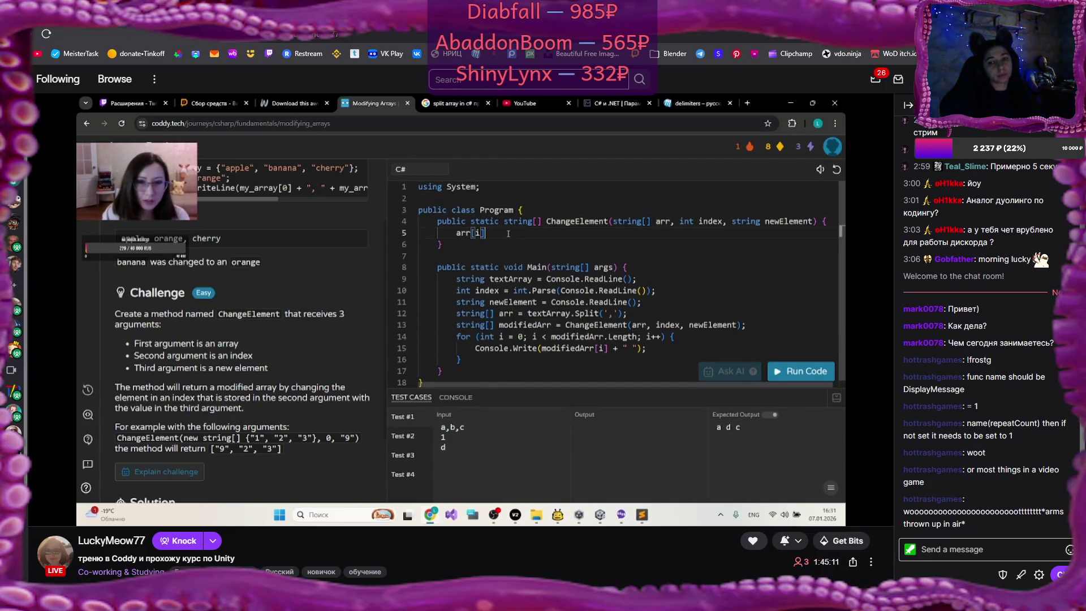
pyautogui.moveTo(610, 222); pyautogui.dragTo(669, 225)
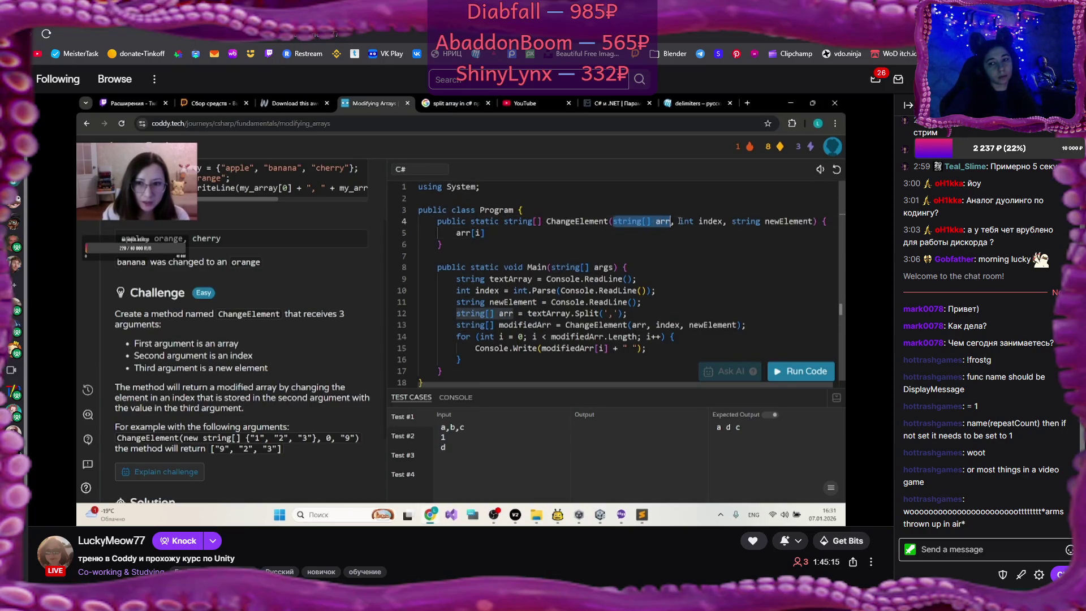
pyautogui.click(679, 221)
pyautogui.moveTo(679, 221); pyautogui.dragTo(725, 222)
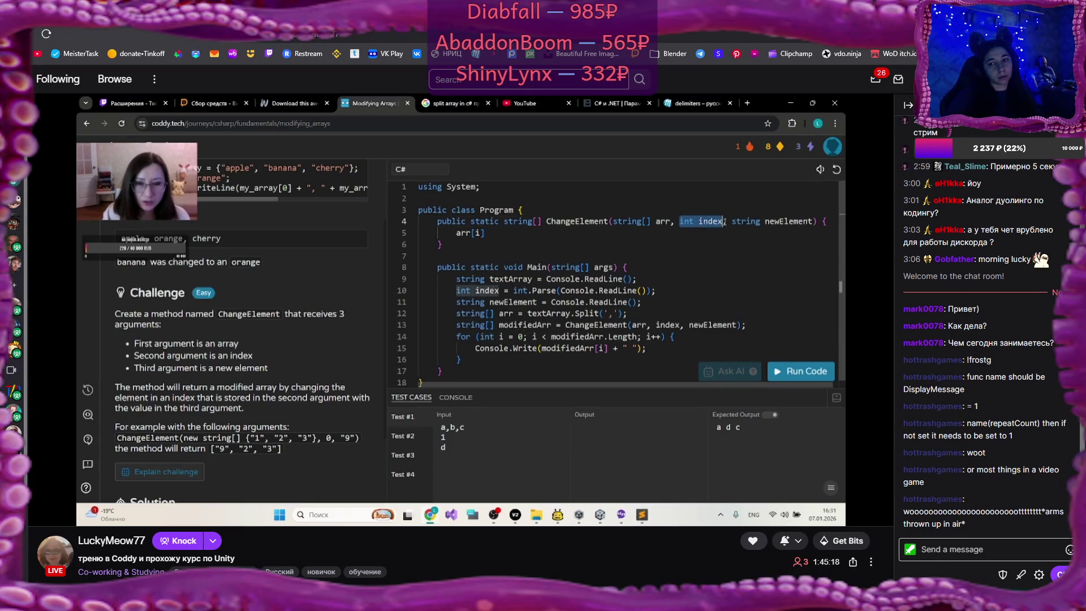
pyautogui.click(485, 233)
pyautogui.moveTo(485, 232); pyautogui.dragTo(456, 233)
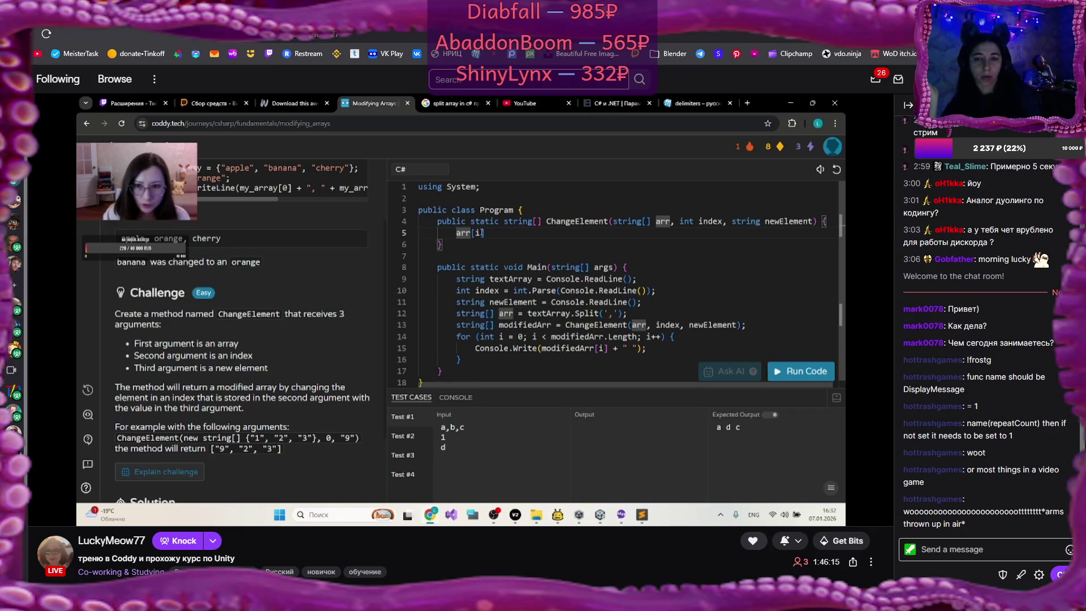
# Enter short text ('ndex', '=') on the Twitch page, then return to Flax Engine Editor
pyautogui.click(480, 233)
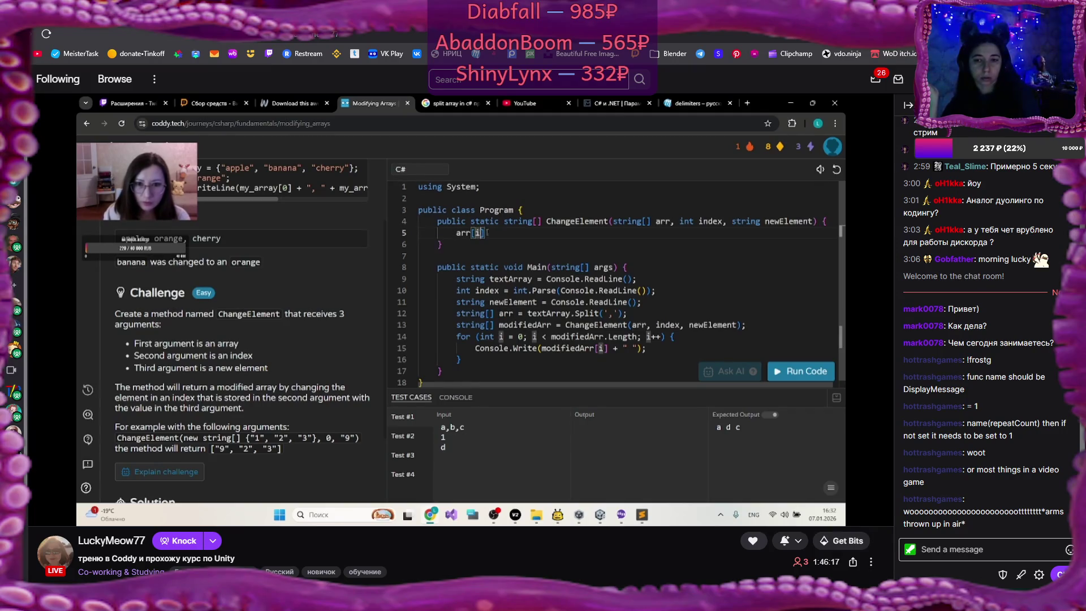
pyautogui.write('ndex')
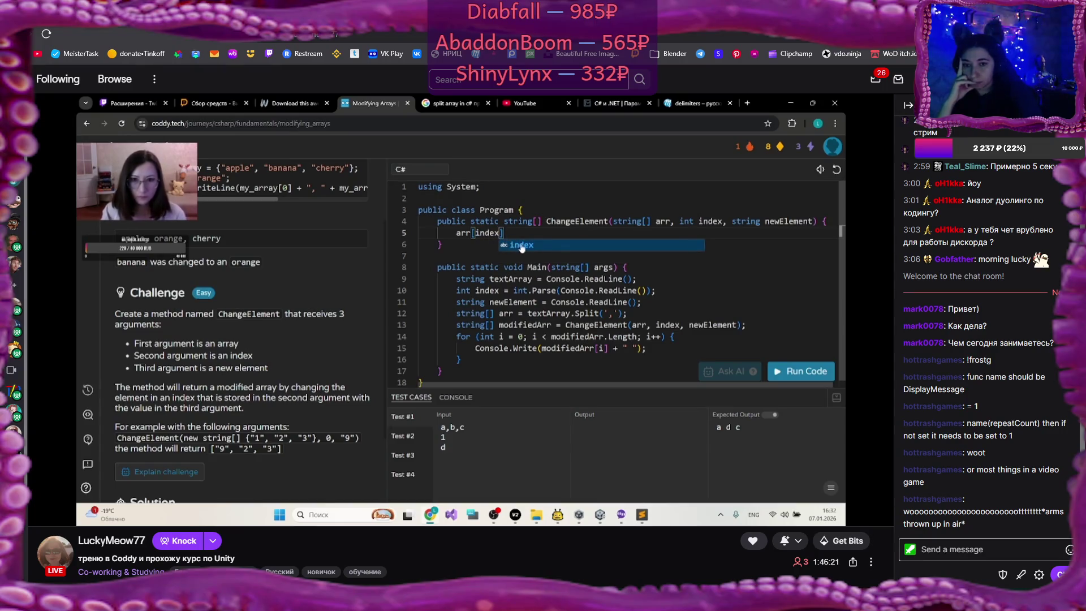
pyautogui.press('Escape')
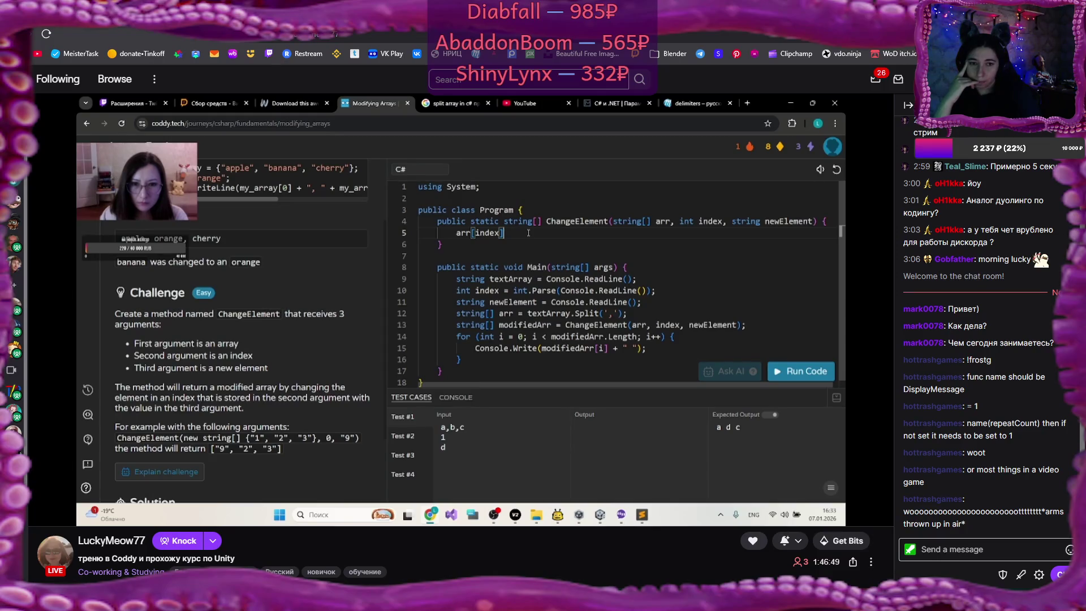
pyautogui.write('=')
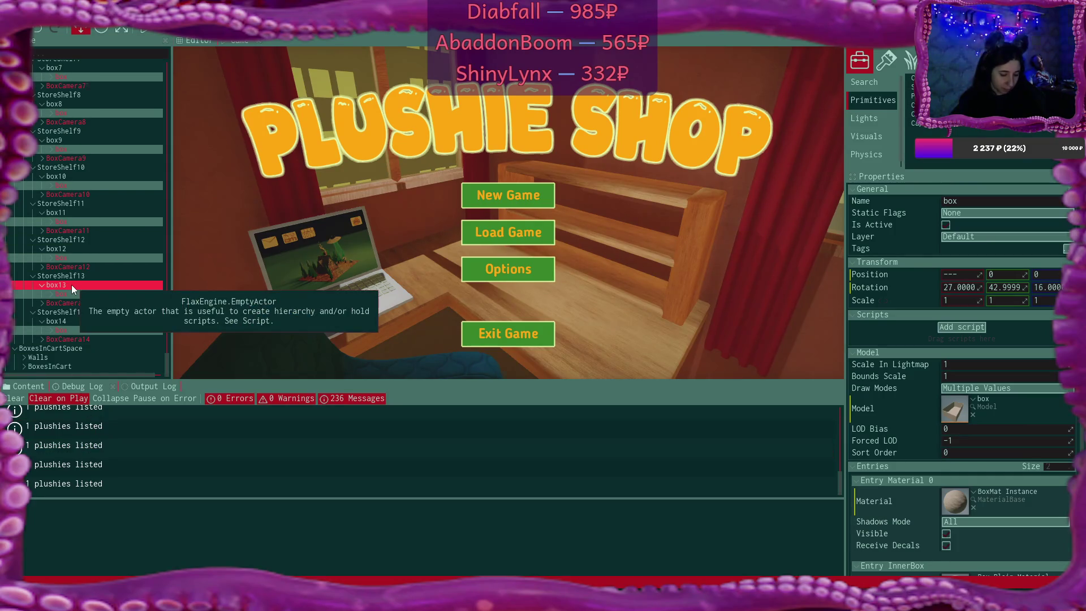
# Select BoxCamera14 through BoxCamera0 together in the Scene tree
pyautogui.click(74, 341)
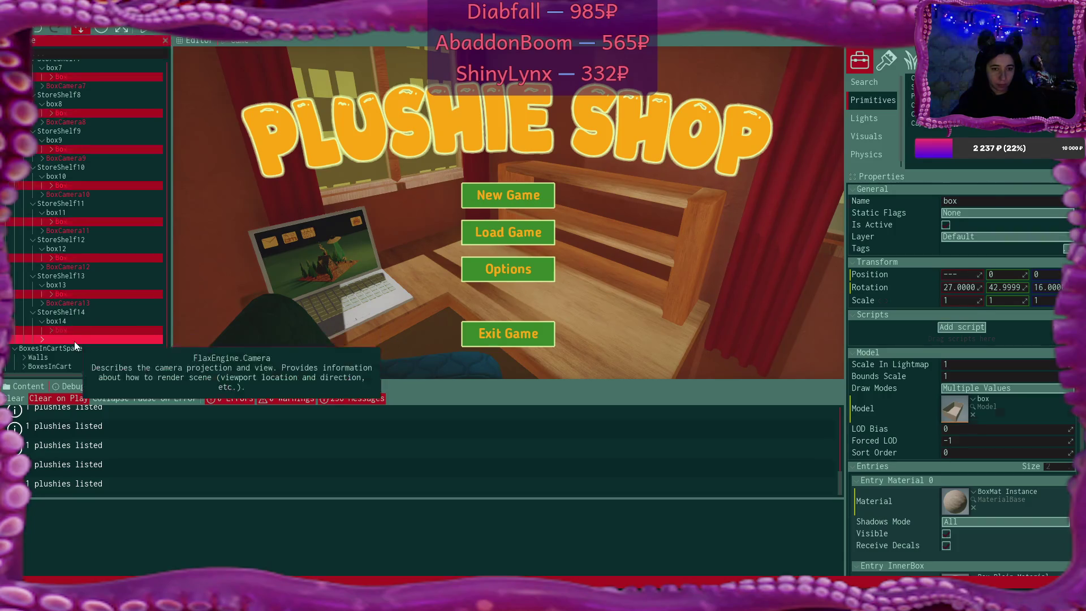
pyautogui.click(74, 340)
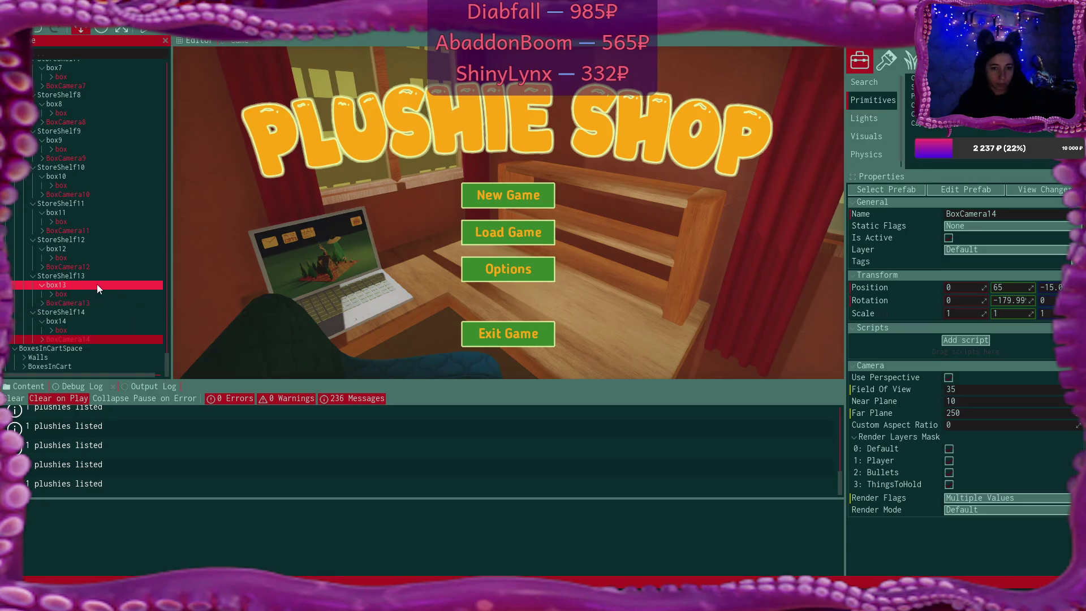
pyautogui.keyDown('ctrl'); pyautogui.click(84, 303); pyautogui.keyUp('ctrl')
pyautogui.keyDown('ctrl'); pyautogui.click(87, 266); pyautogui.keyUp('ctrl')
pyautogui.keyDown('ctrl'); pyautogui.click(79, 231); pyautogui.keyUp('ctrl')
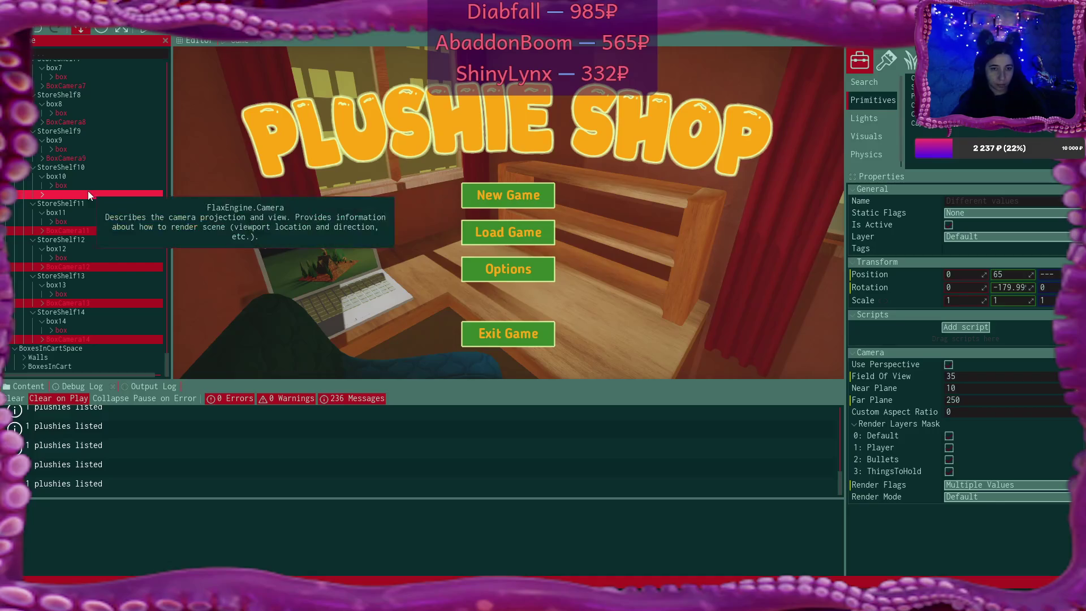
pyautogui.keyDown('ctrl'); pyautogui.click(88, 192); pyautogui.keyUp('ctrl')
pyautogui.keyDown('ctrl'); pyautogui.click(86, 157); pyautogui.keyUp('ctrl')
pyautogui.keyDown('ctrl'); pyautogui.click(81, 123); pyautogui.keyUp('ctrl')
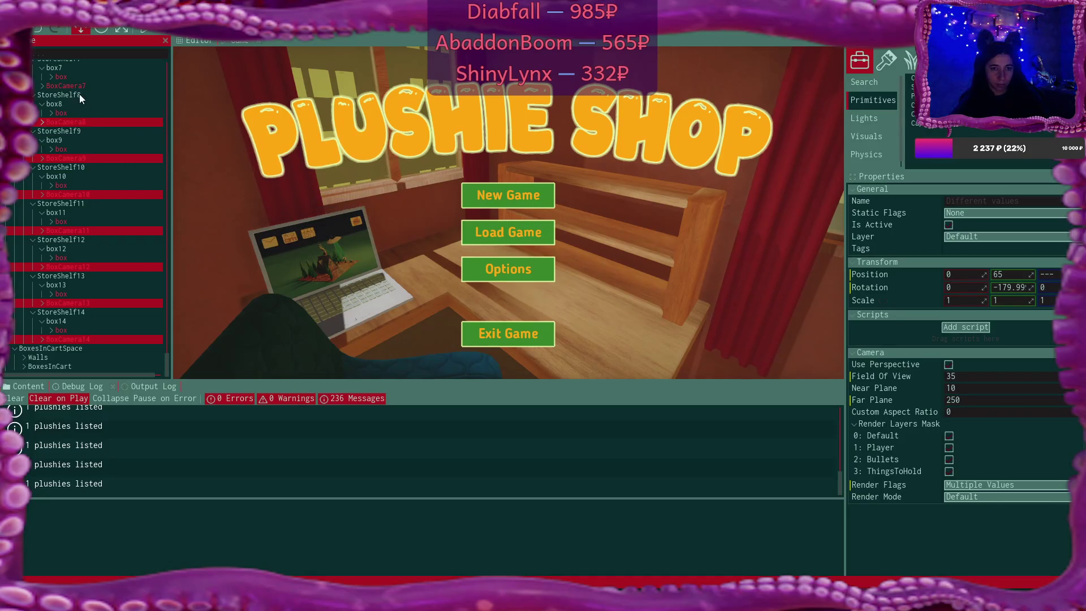
pyautogui.keyDown('ctrl'); pyautogui.click(77, 87); pyautogui.keyUp('ctrl')
pyautogui.scroll(10, 102, 134)
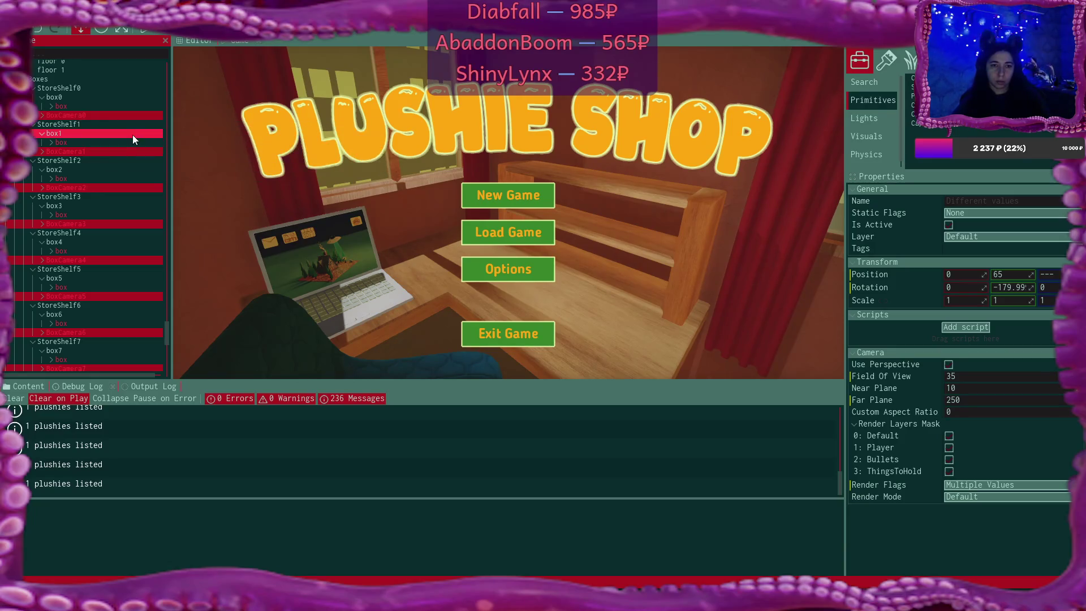
pyautogui.scroll(2, 131, 133)
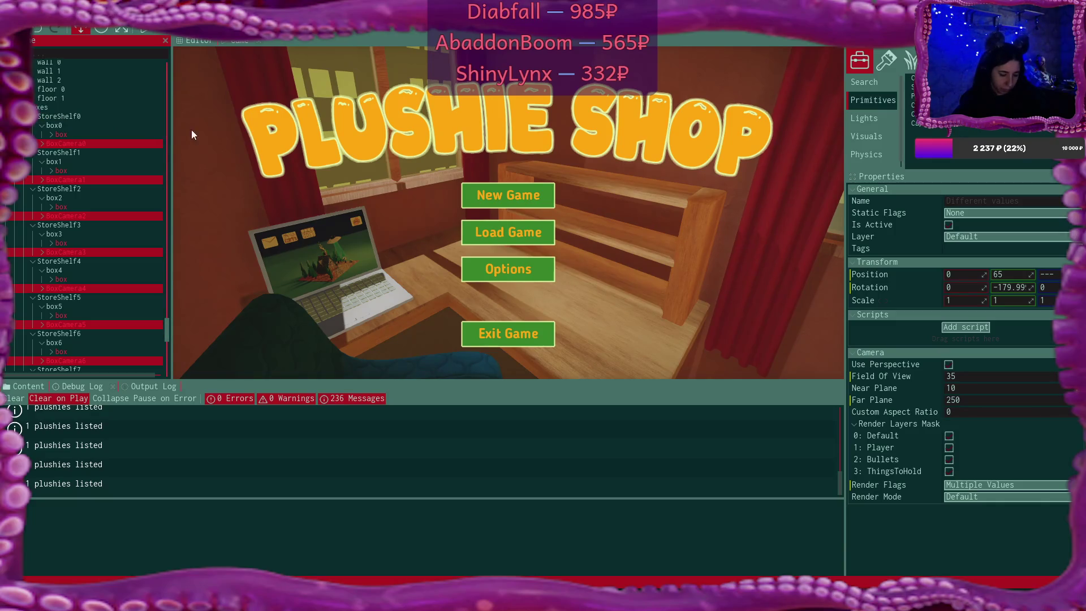
# Set the selected cameras' Position Z to 47 and save all
pyautogui.click(1060, 275)
pyautogui.write('47')
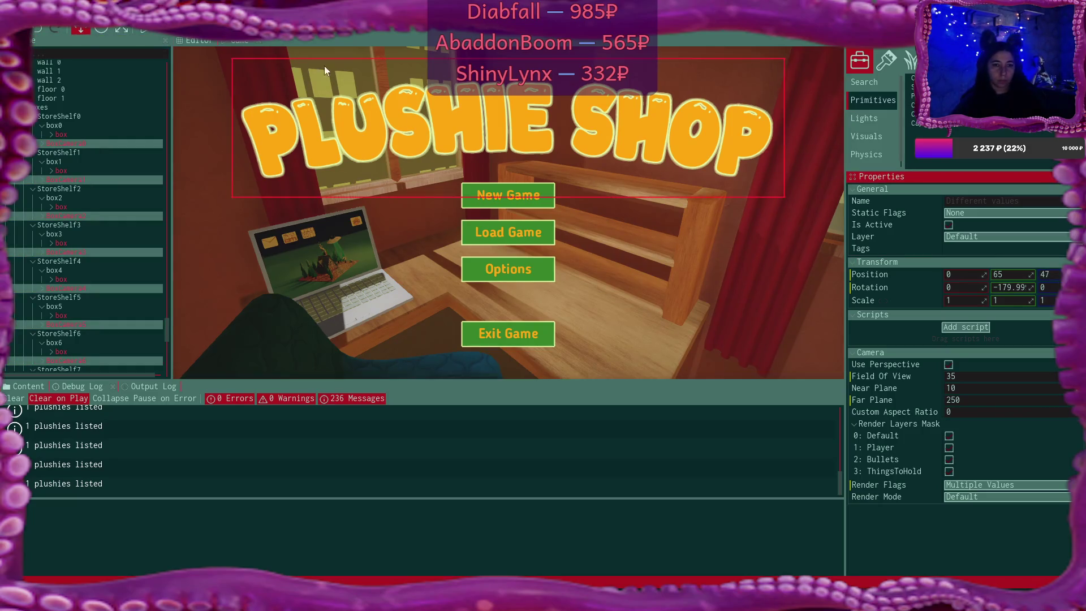
pyautogui.click(38, 28)
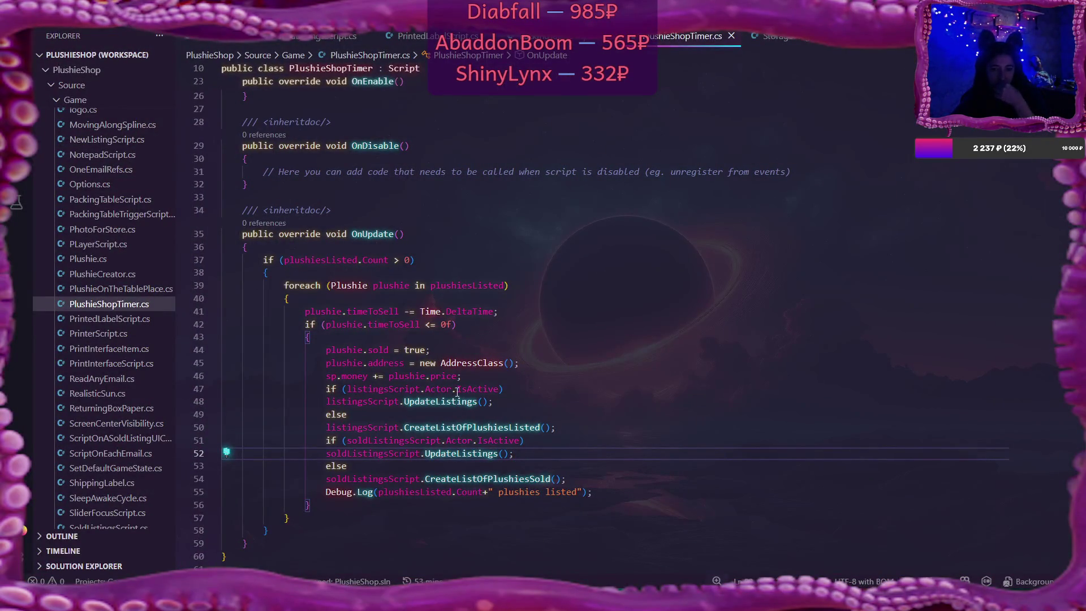
# Add braces to the listings-active if branch and move UpdateListings inside them
pyautogui.click(532, 391)
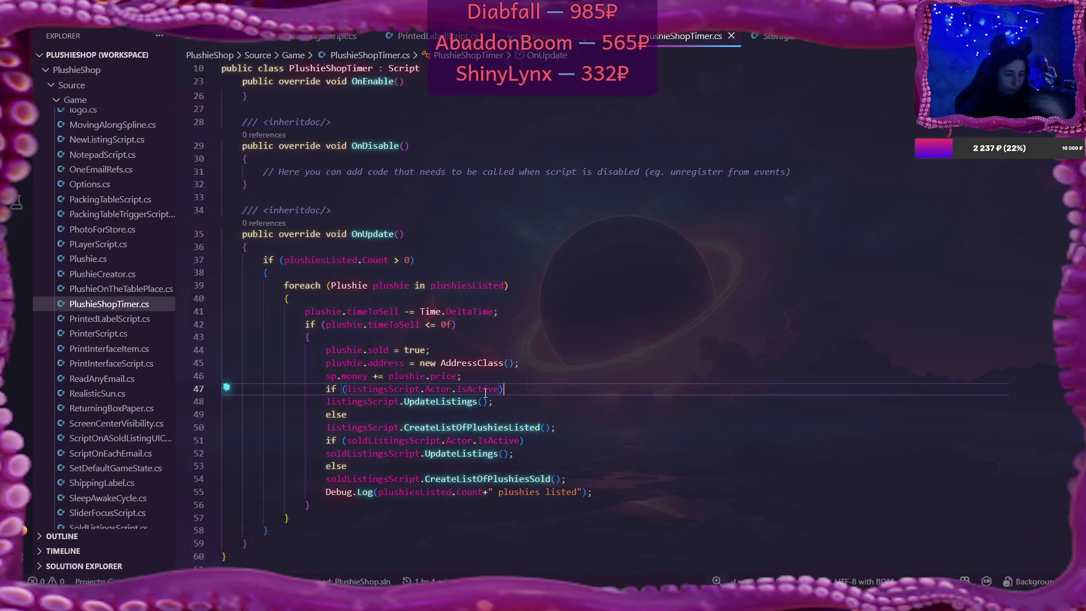
pyautogui.press('Return')
pyautogui.write('{')
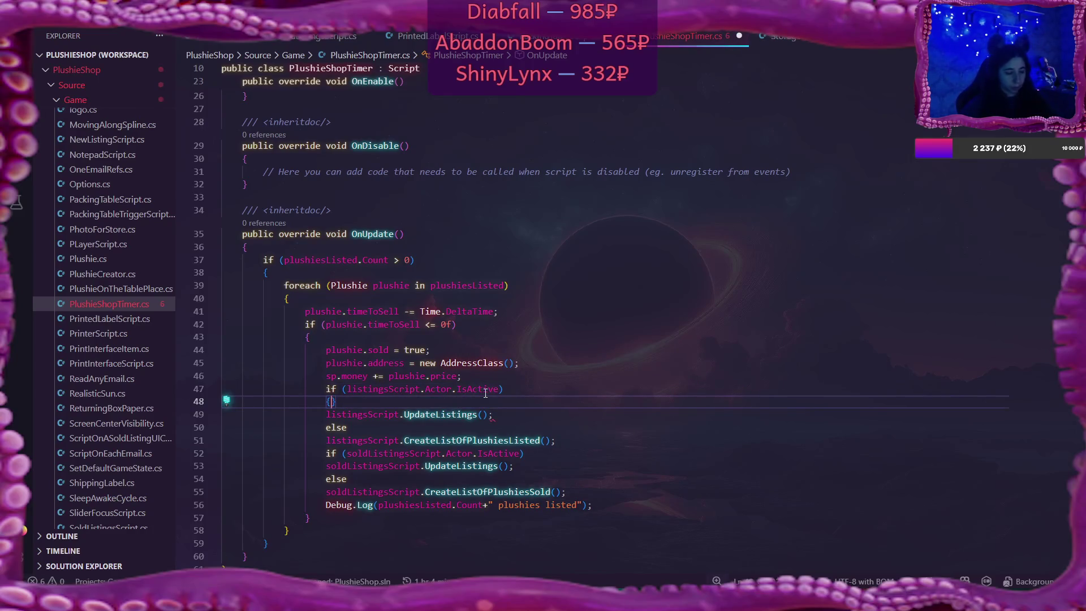
pyautogui.press('Return')
pyautogui.moveTo(328, 442); pyautogui.dragTo(493, 441)
pyautogui.moveTo(493, 440)
pyautogui.hotkey('alt', 'Up')
pyautogui.hotkey('alt', 'Up')
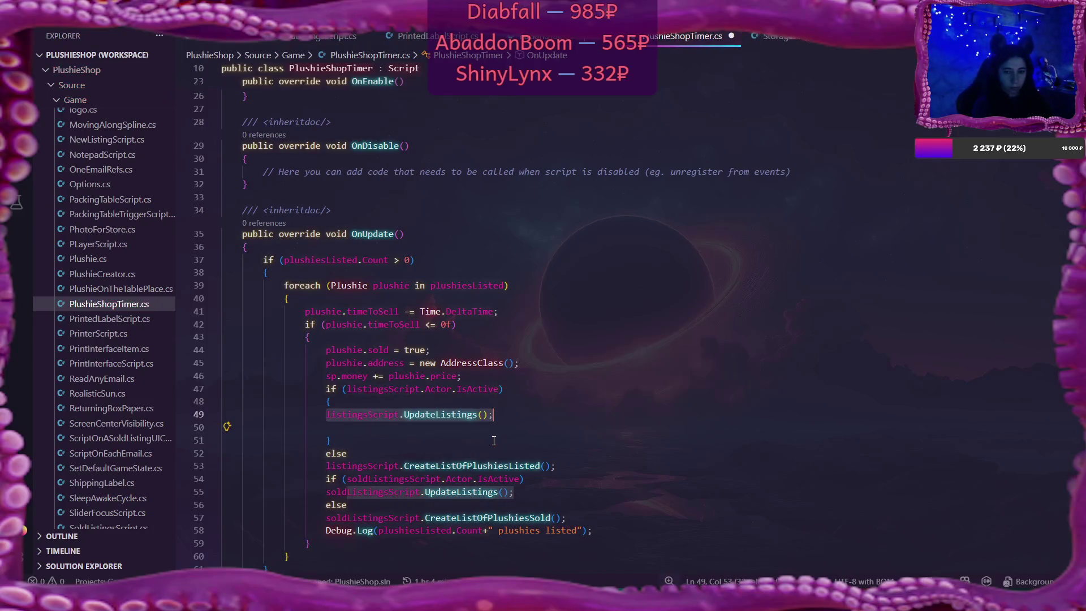
pyautogui.press('Left')
pyautogui.press('Tab')
pyautogui.press('Down')
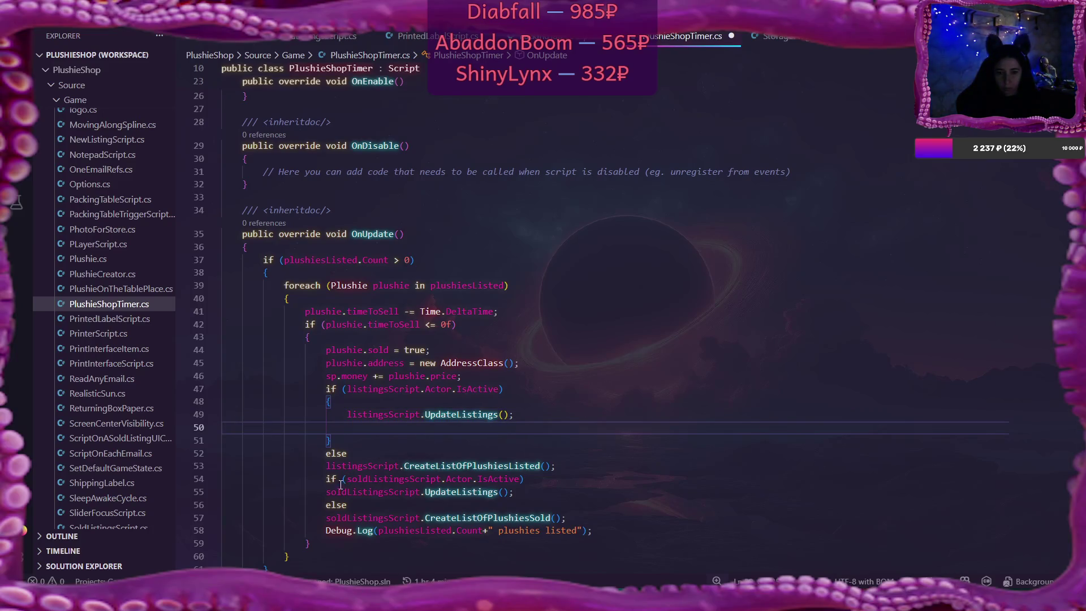
# Copy the CreateListOfPlushiesSold call into the new braced if block
pyautogui.click(328, 491)
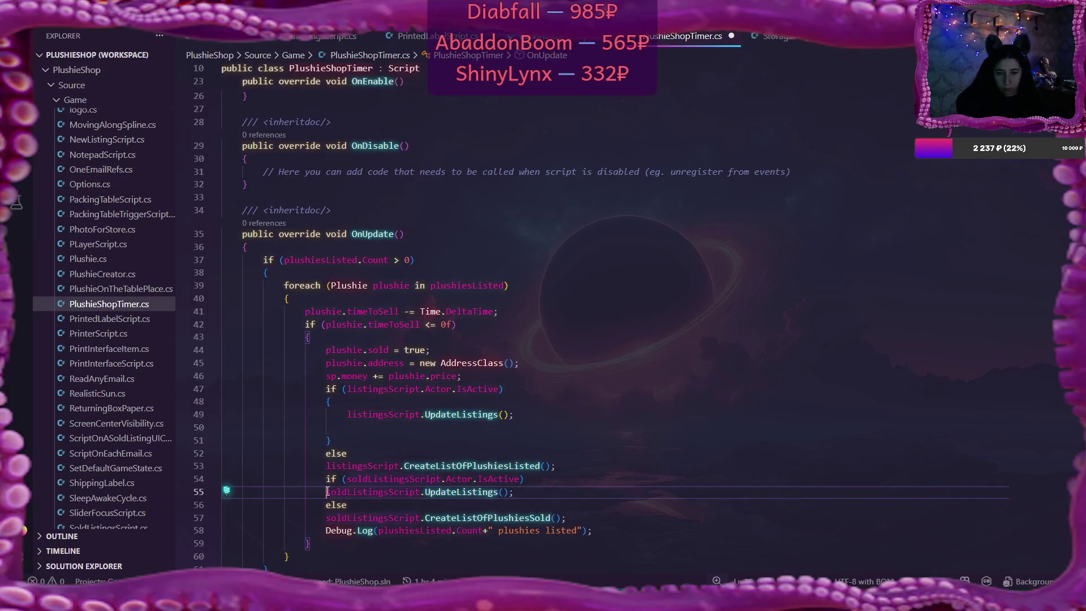
pyautogui.moveTo(328, 491); pyautogui.dragTo(518, 493)
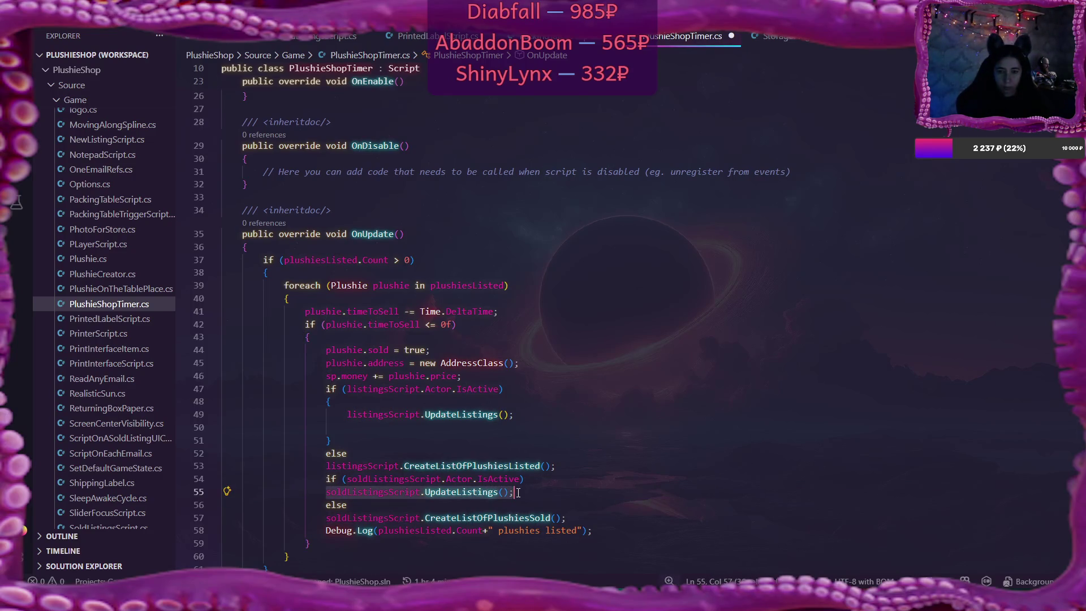
pyautogui.moveTo(325, 518); pyautogui.dragTo(557, 517)
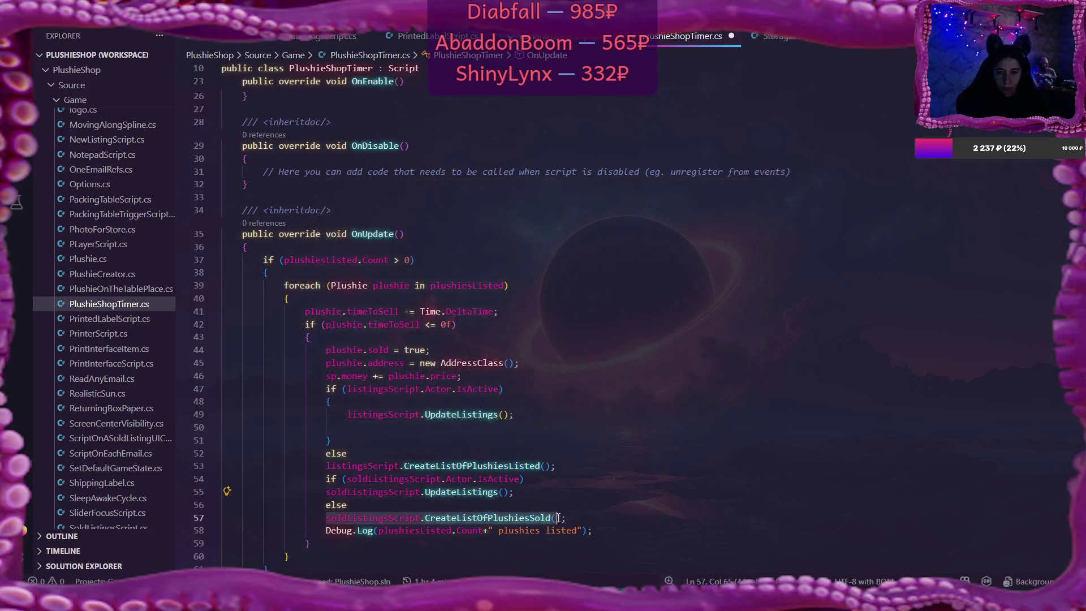
pyautogui.click(412, 428)
pyautogui.write('soldListingsScript.CreateListOfPlushiesSold();')
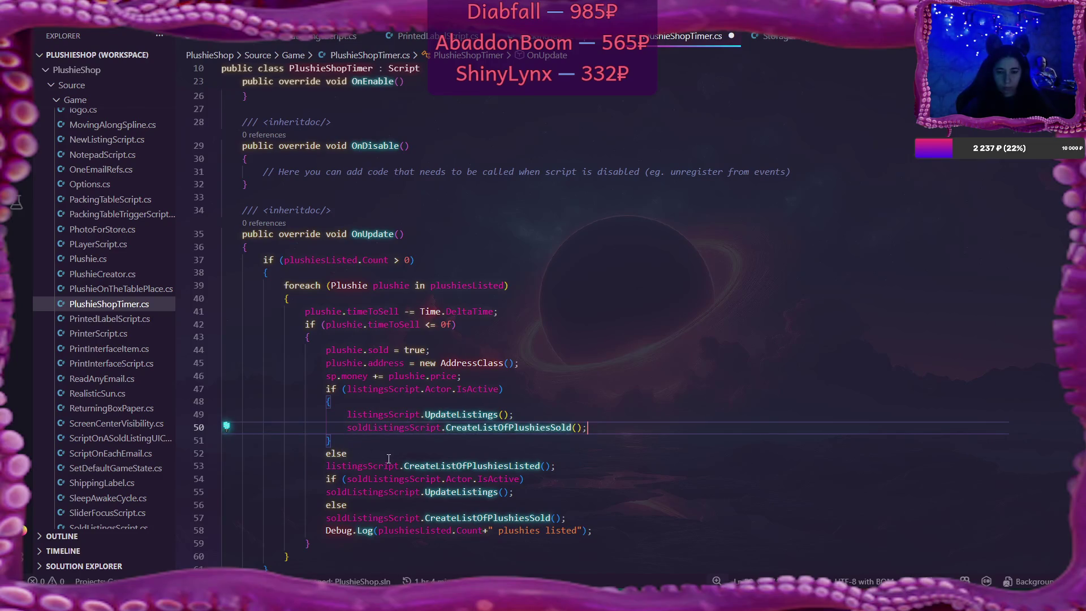
# Add braces under else and move CreateListOfPlushiesListed() inside them
pyautogui.click(391, 459)
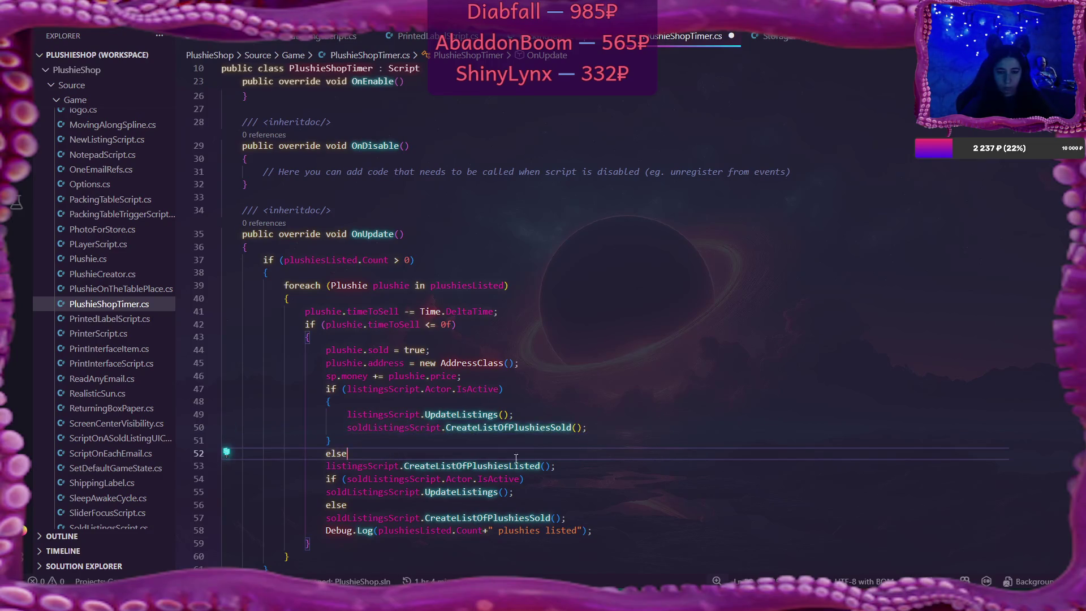
pyautogui.press('Return')
pyautogui.write('{')
pyautogui.press('Return')
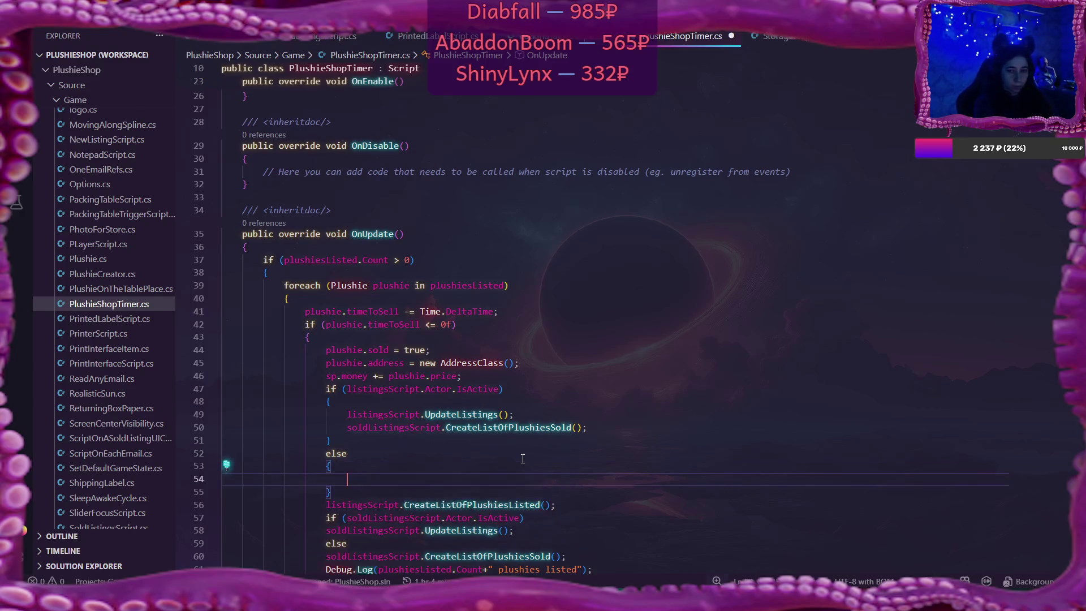
pyautogui.moveTo(325, 502); pyautogui.dragTo(557, 504)
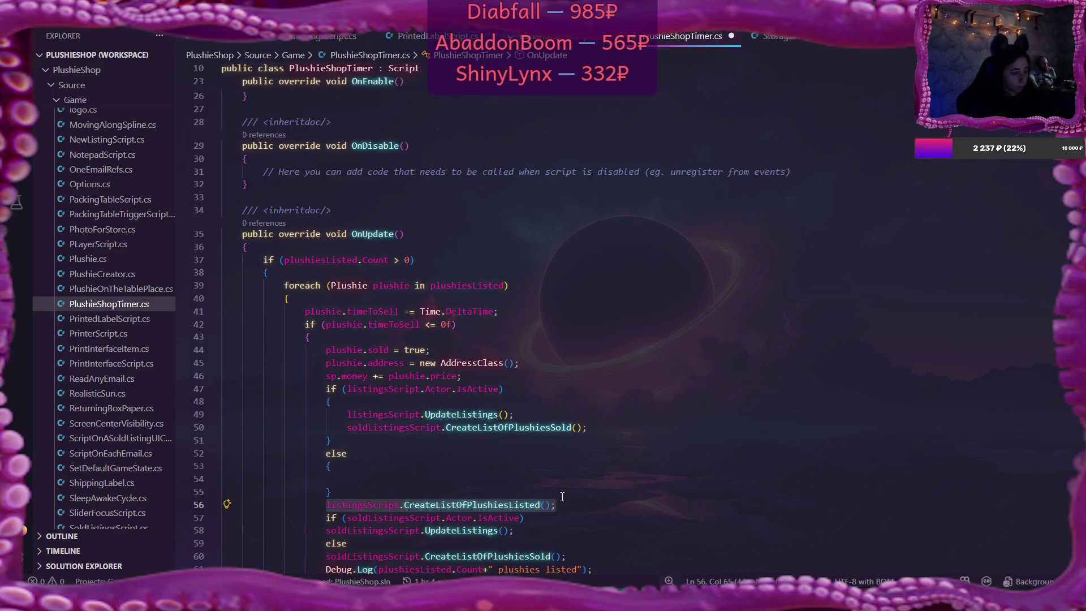
pyautogui.hotkey('ctrl', 'x')
pyautogui.click(507, 474)
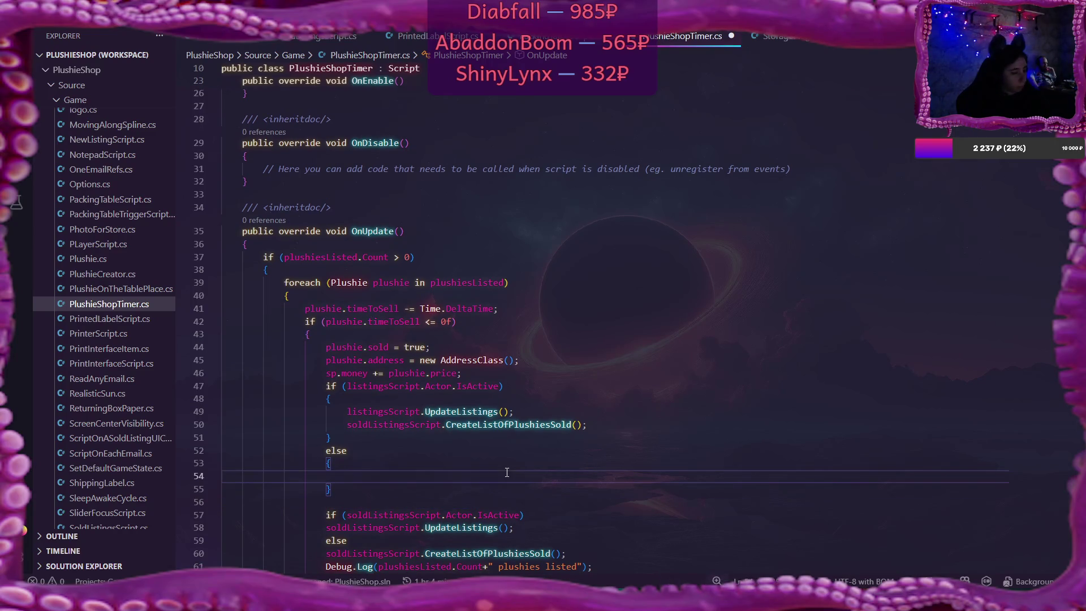
pyautogui.hotkey('ctrl', 'v')
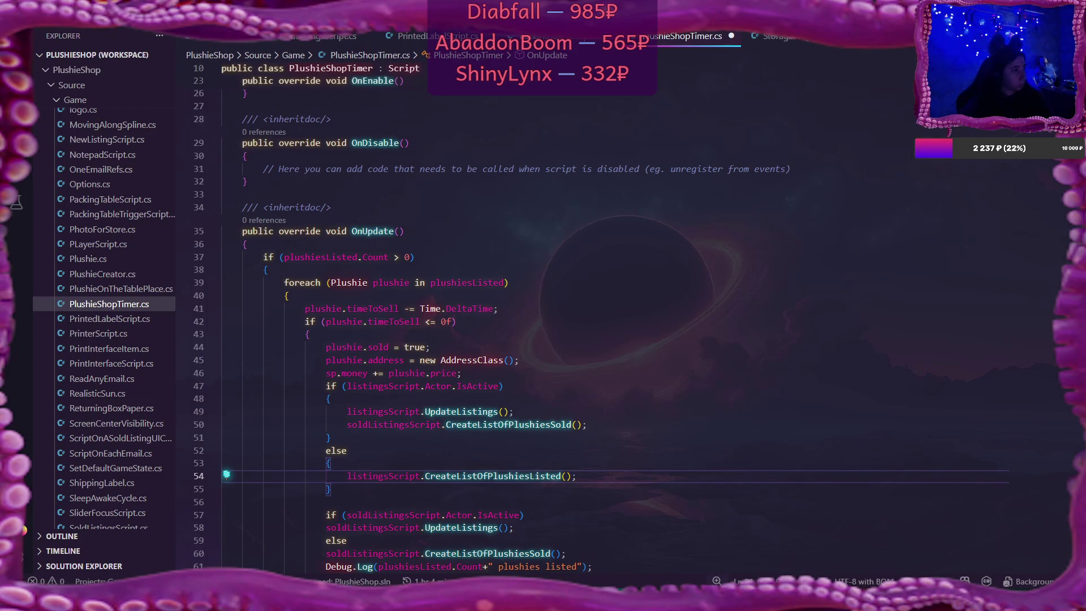
pyautogui.hotkey('alt', 'Tab')
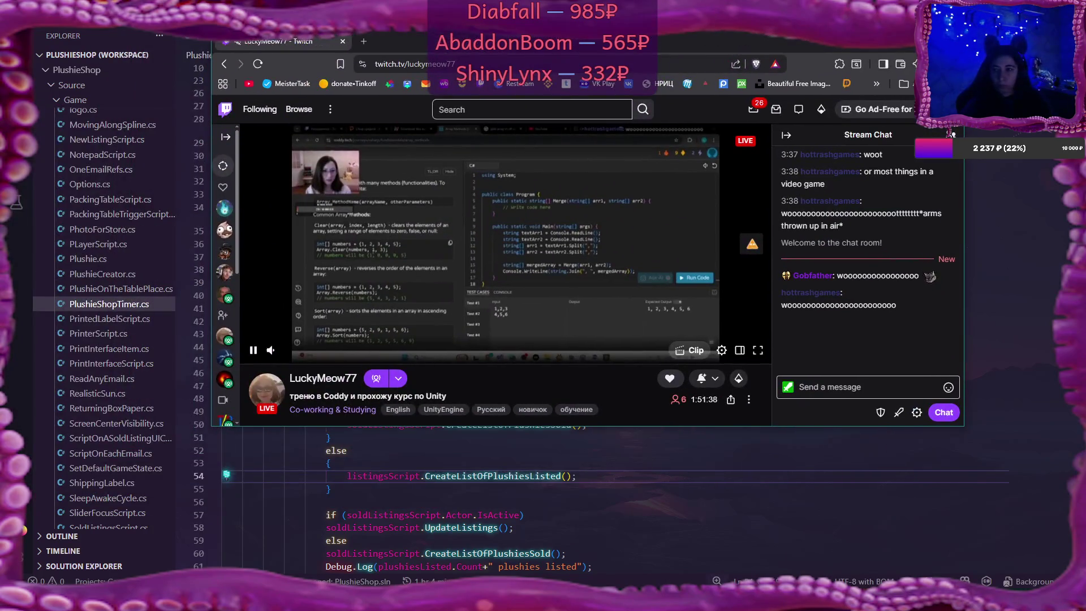
# Maximize the Twitch window and set the stream quality to 720p (Source)
pyautogui.press('super+Up')
pyautogui.click(844, 515)
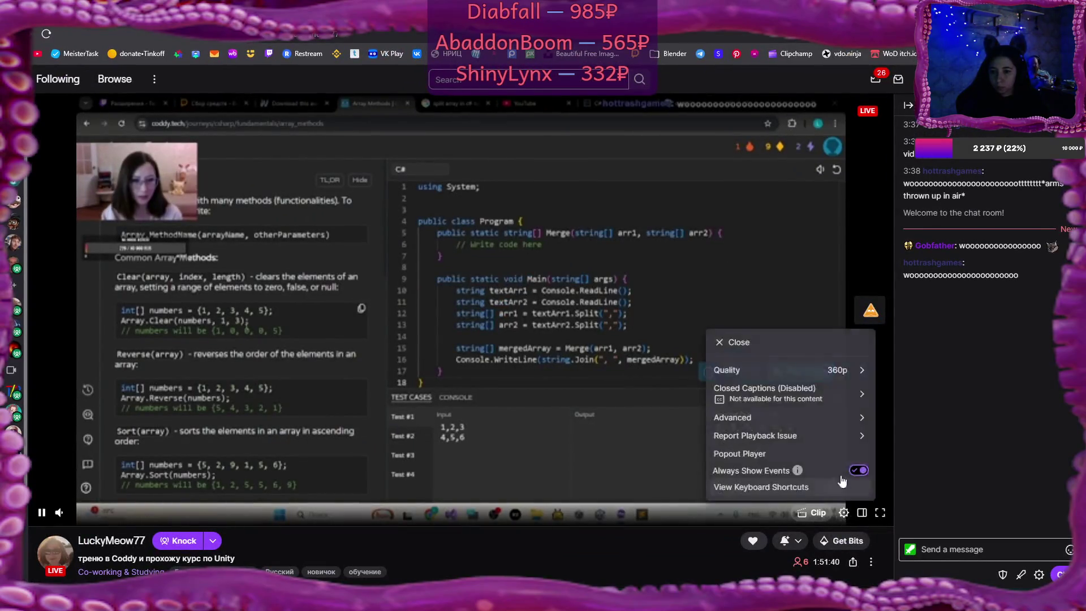
pyautogui.click(837, 368)
pyautogui.click(732, 417)
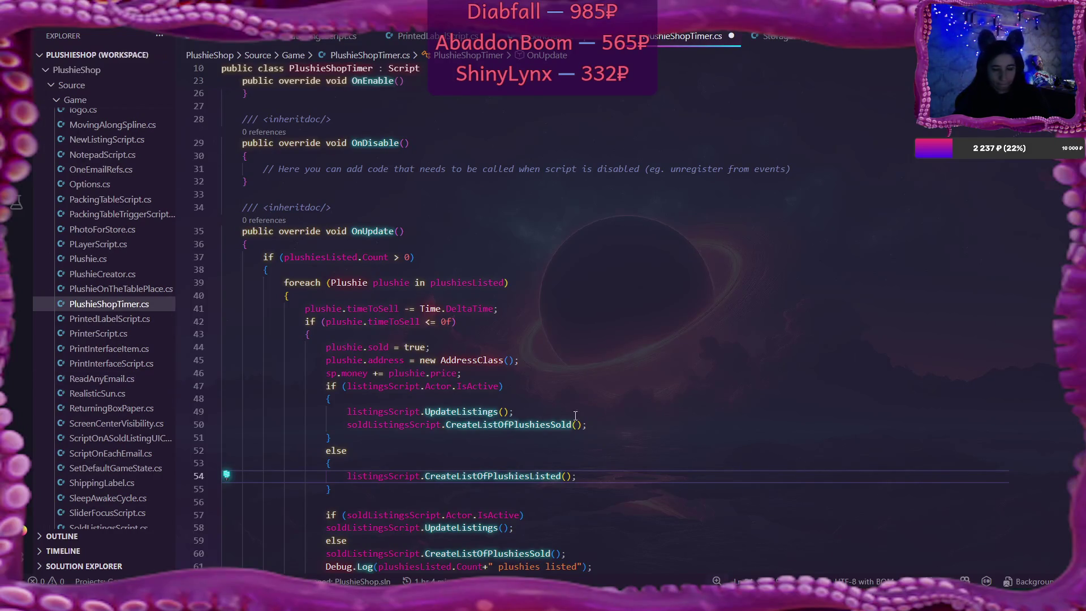
# Move soldListingsScript.UpdateListings() into the else branch below CreateListOfPlushiesListed()
pyautogui.click(612, 425)
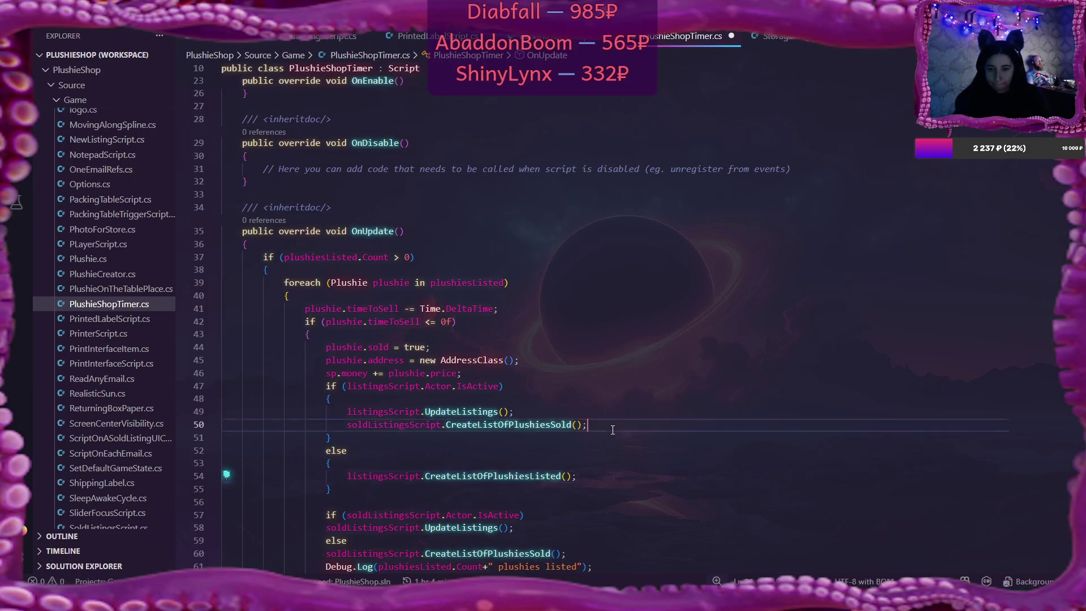
pyautogui.scroll(-3, 613, 430)
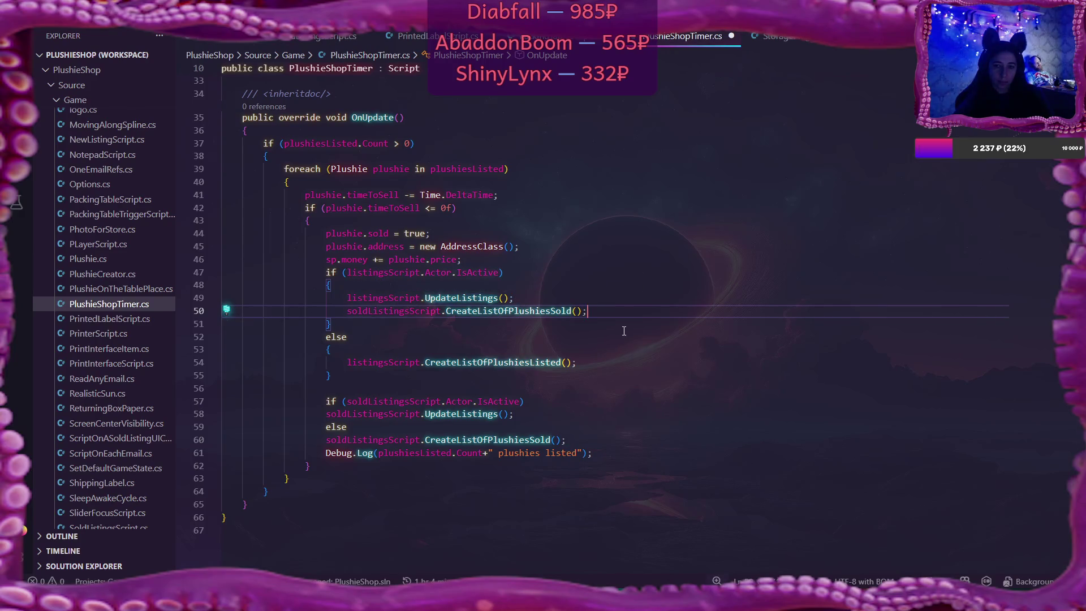
pyautogui.click(606, 315)
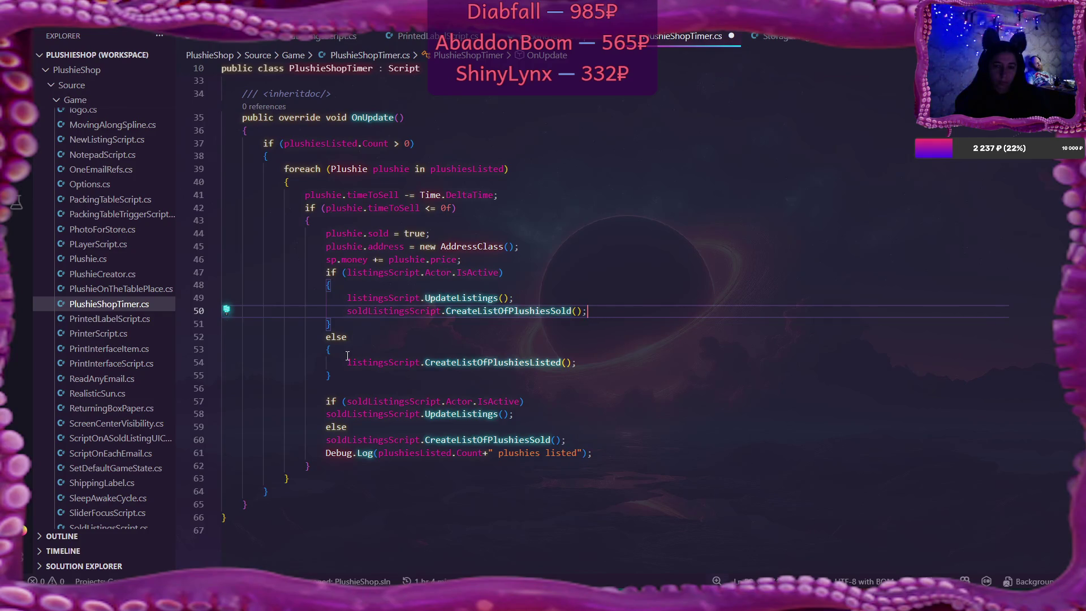
pyautogui.click(603, 367)
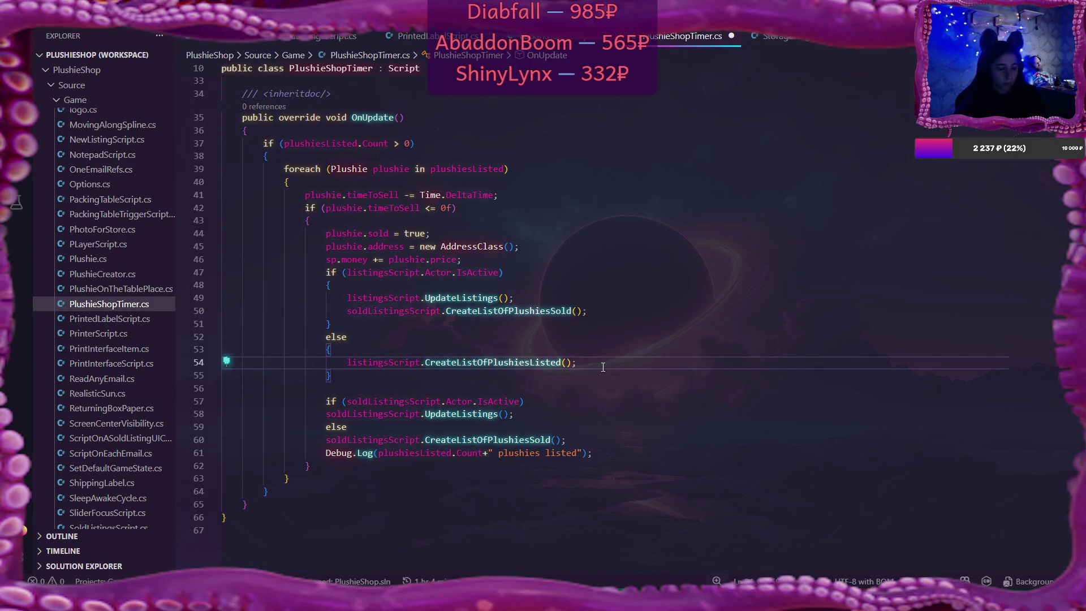
pyautogui.press('Return')
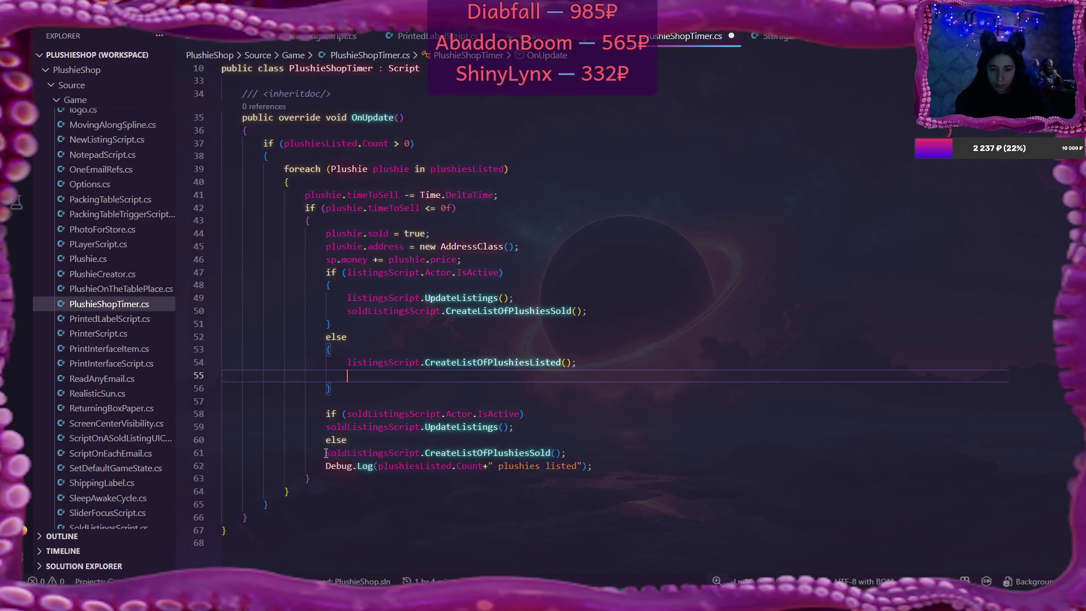
pyautogui.click(457, 452)
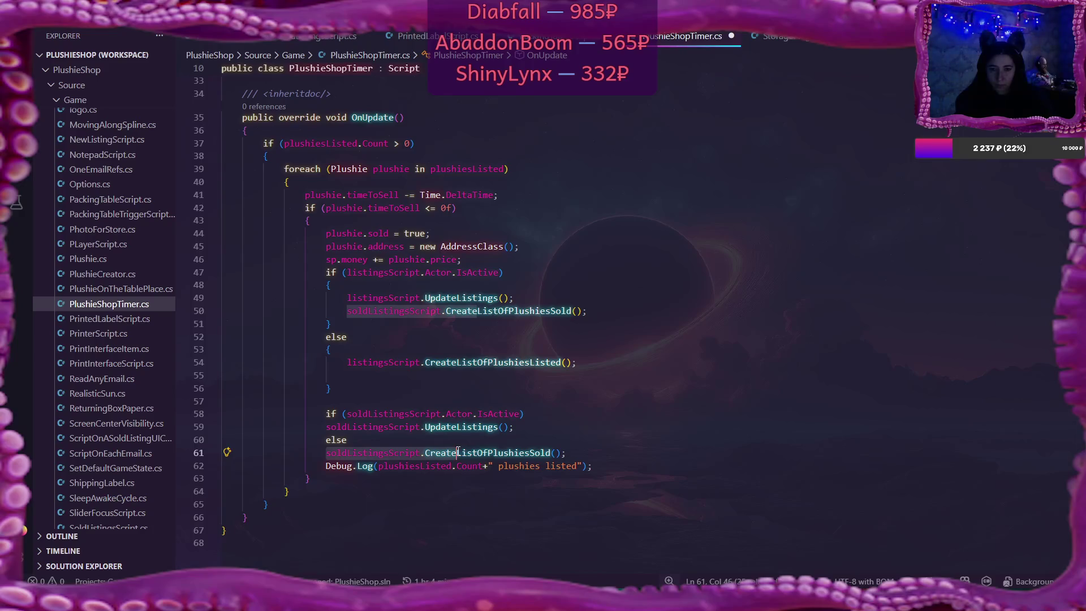
pyautogui.moveTo(328, 428); pyautogui.dragTo(516, 429)
pyautogui.hotkey('ctrl', 'x')
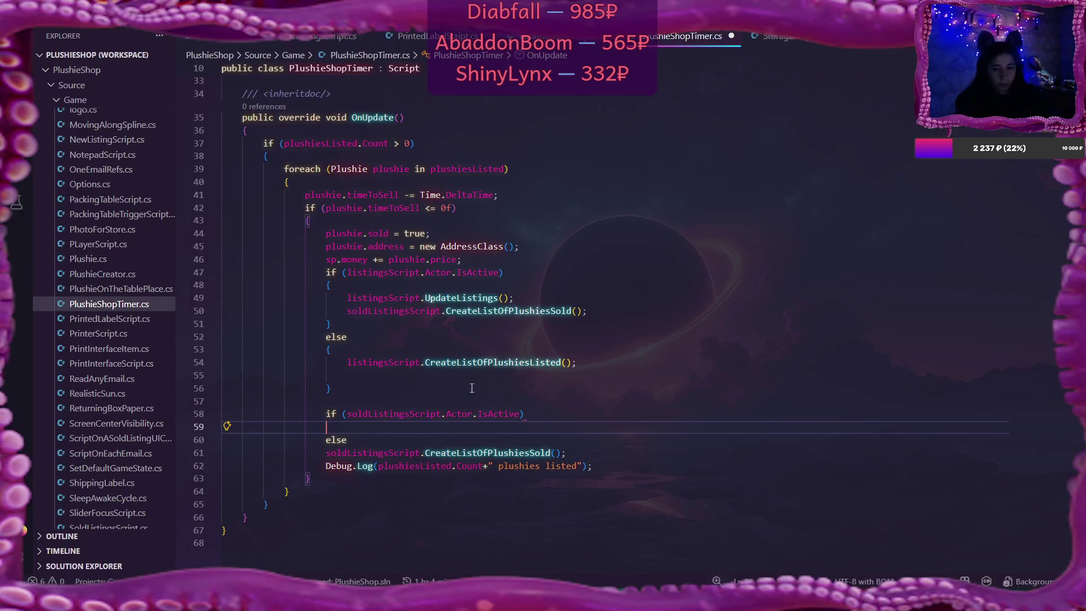
pyautogui.click(452, 374)
pyautogui.click(593, 362)
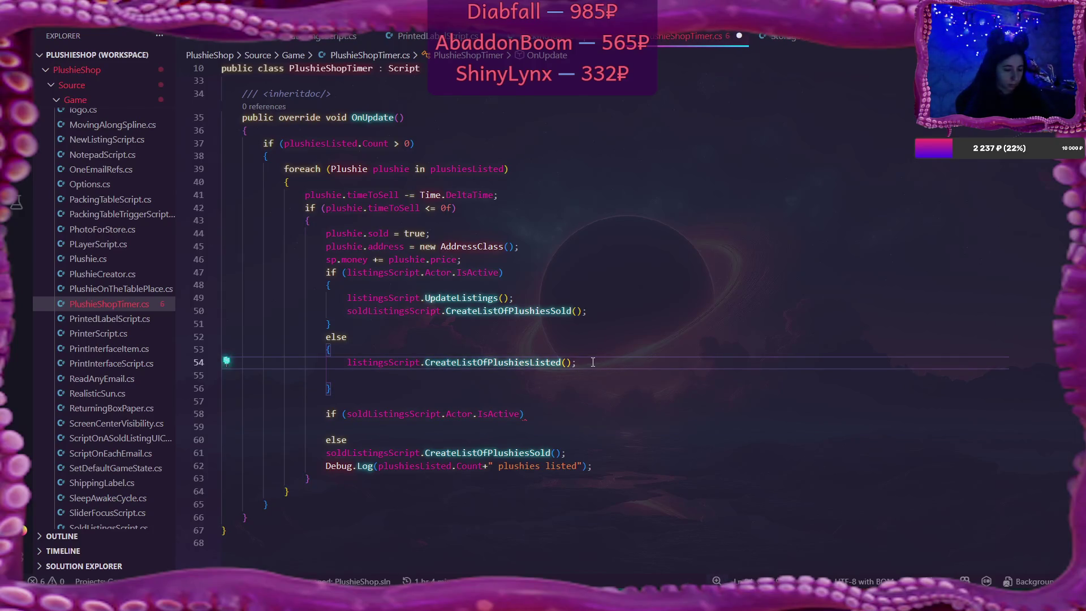
pyautogui.press('Return')
pyautogui.hotkey('ctrl', 'v')
pyautogui.press('Delete')
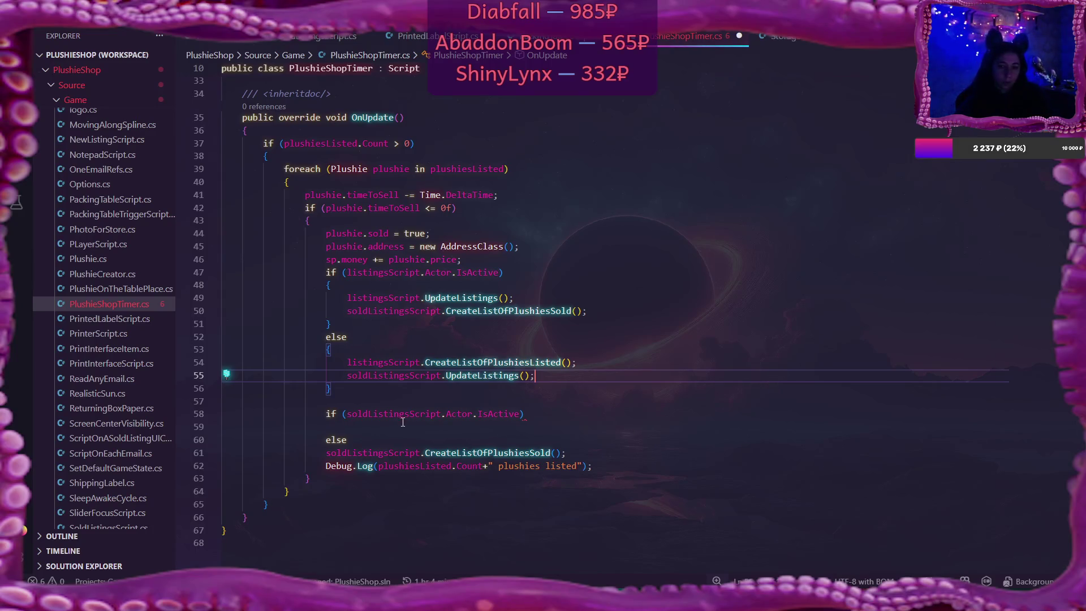
# Delete the old sold-listings if/else block and the leftover blank line
pyautogui.moveTo(224, 413)
pyautogui.mouseDown()
pyautogui.moveTo(338, 417)
pyautogui.moveTo(364, 440)
pyautogui.moveTo(567, 453)
pyautogui.mouseUp()
pyautogui.press('BackSpace')
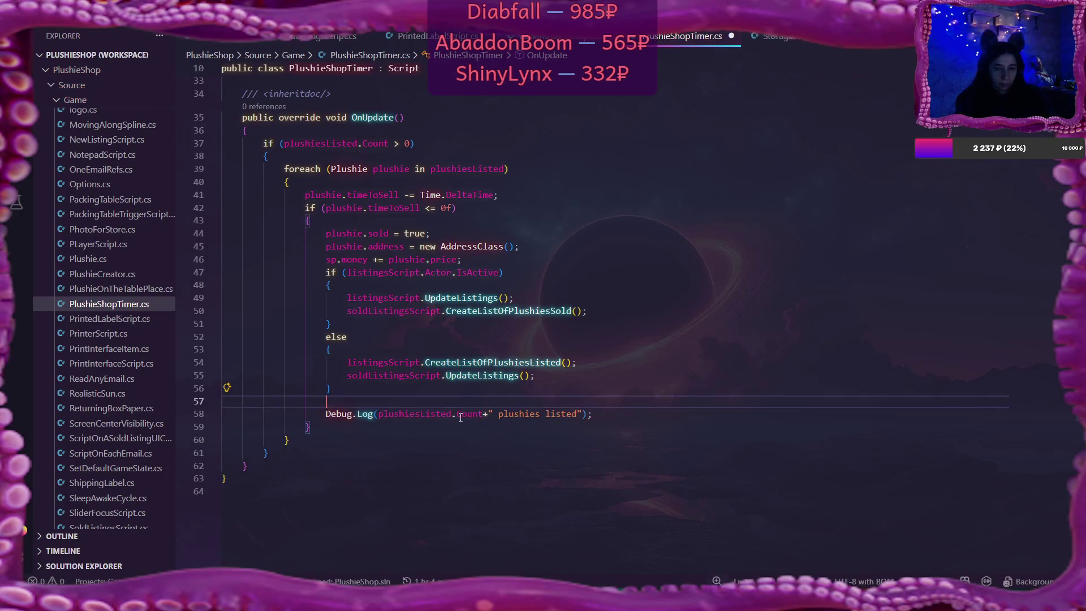
pyautogui.click(349, 391)
pyautogui.press('Delete')
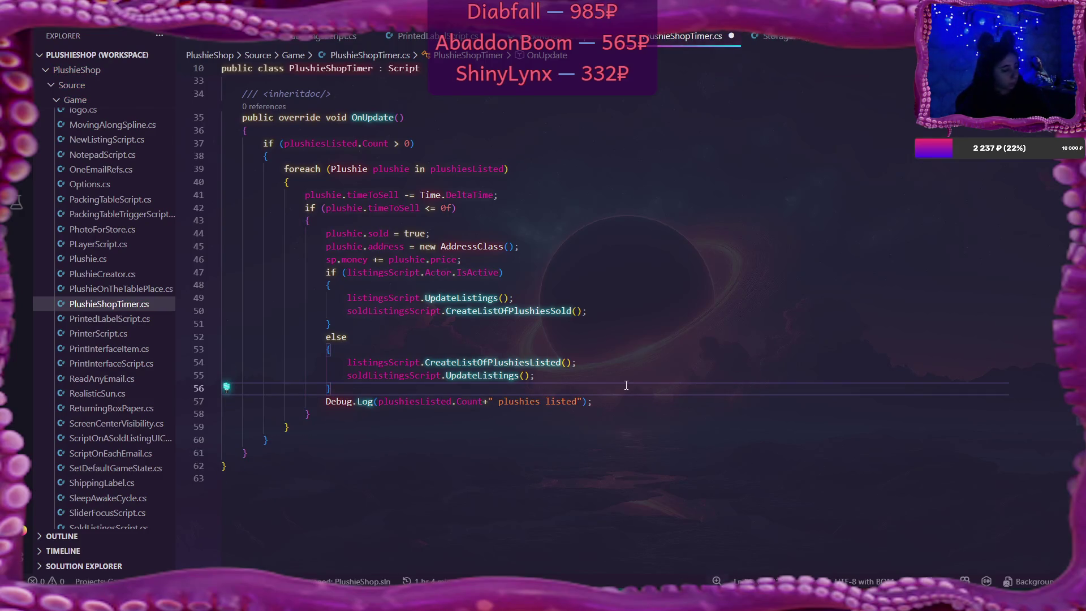
# Save the edited PlushieShopTimer.cs with Ctrl+S
pyautogui.hotkey('ctrl', 's')
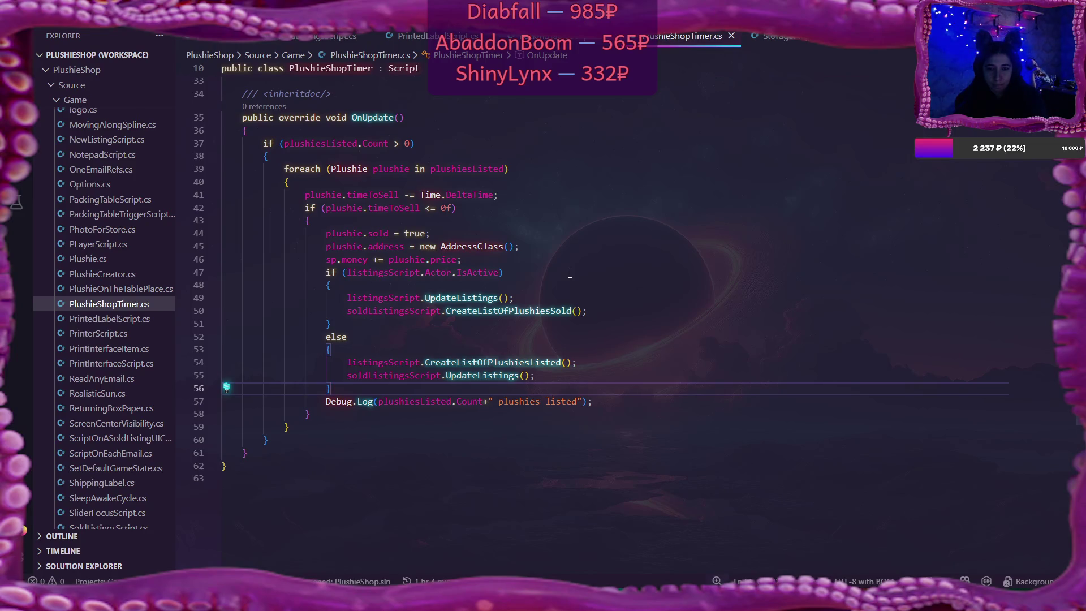
pyautogui.click(503, 169)
pyautogui.scroll(2, 638, 219)
pyautogui.scroll(1, 637, 219)
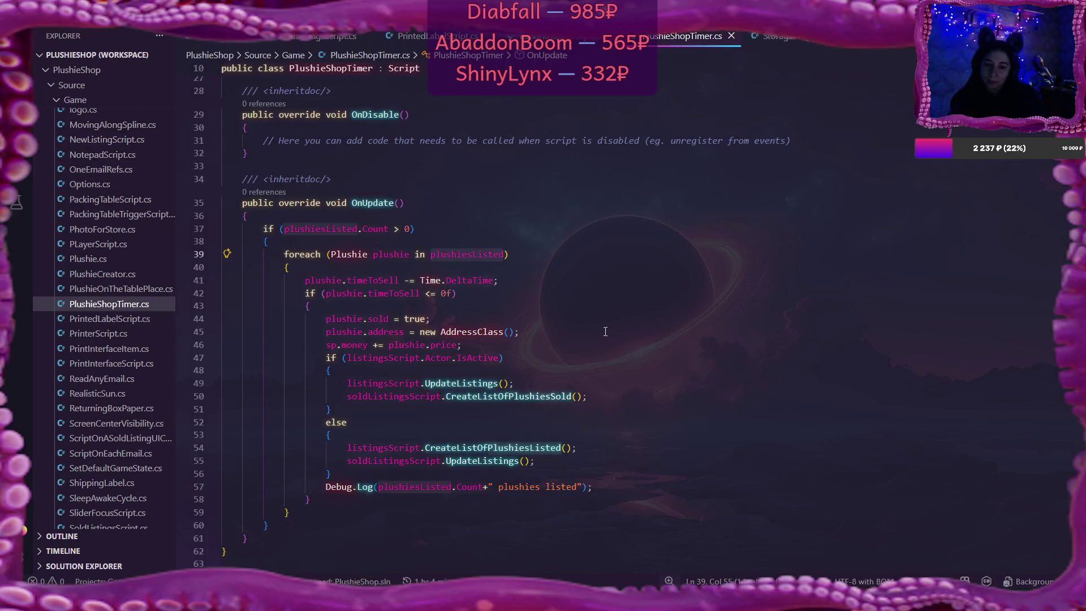
pyautogui.moveTo(477, 386)
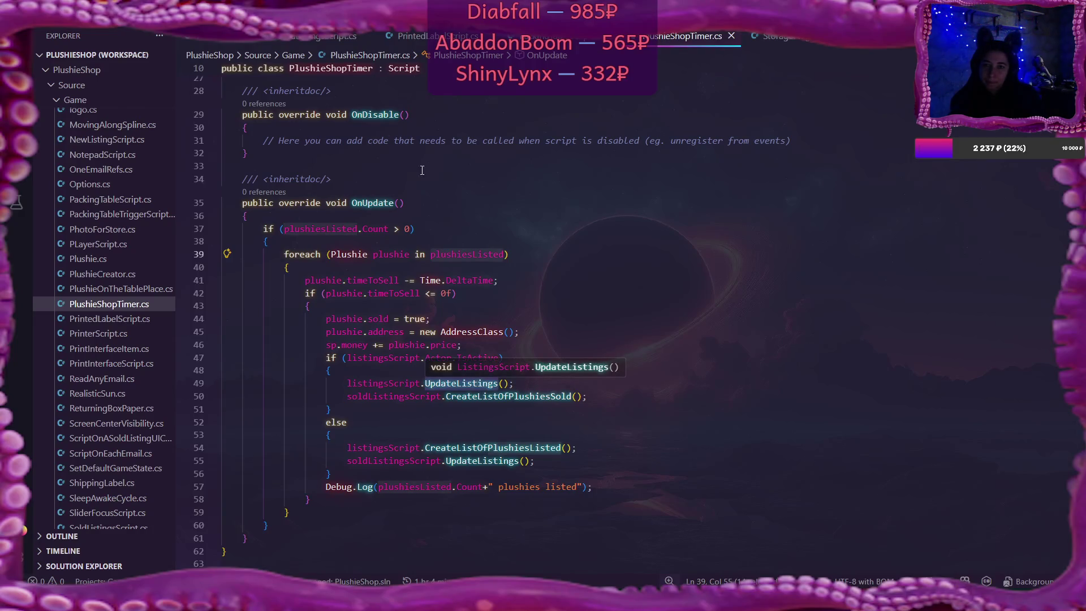
pyautogui.scroll(-4, 82, 353)
pyautogui.scroll(10, 82, 353)
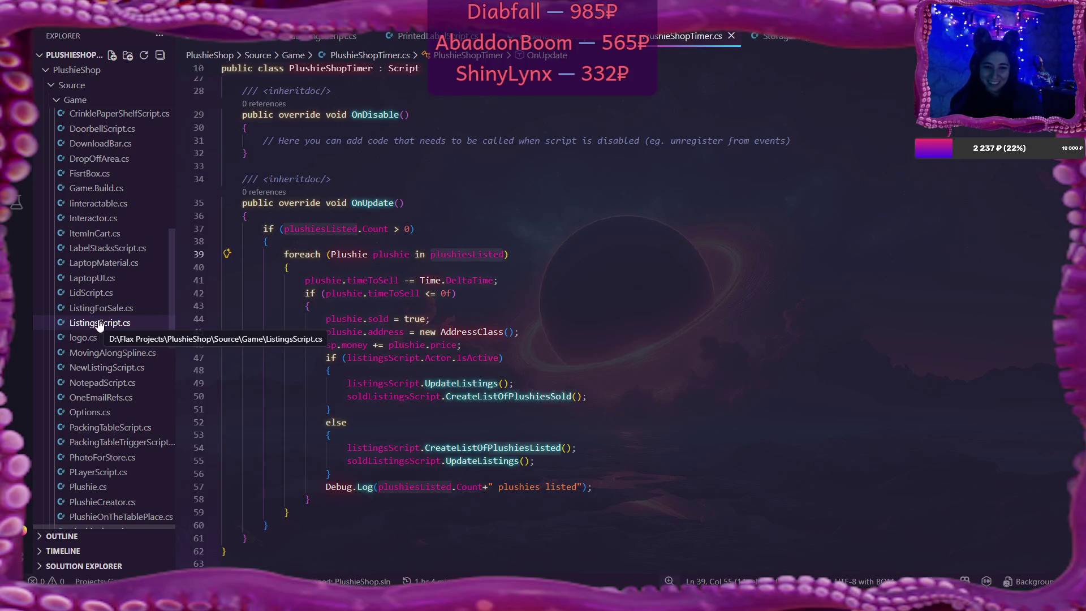
# Open ListingsScript.cs from the Explorer and go to line 58 in UpdateListings
pyautogui.click(99, 323)
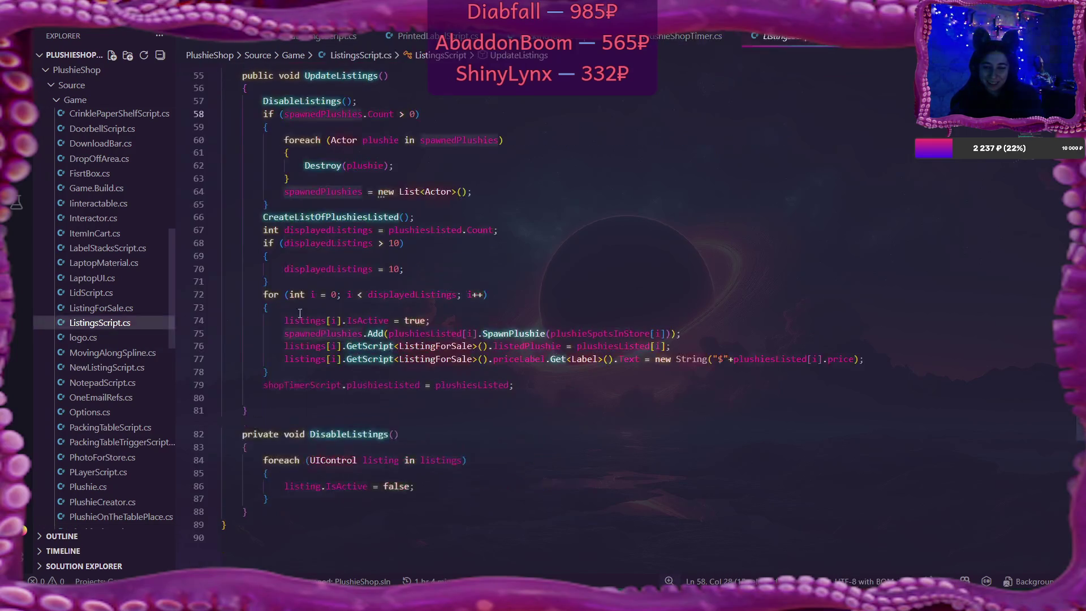
pyautogui.scroll(3, 627, 281)
pyautogui.scroll(1, 627, 281)
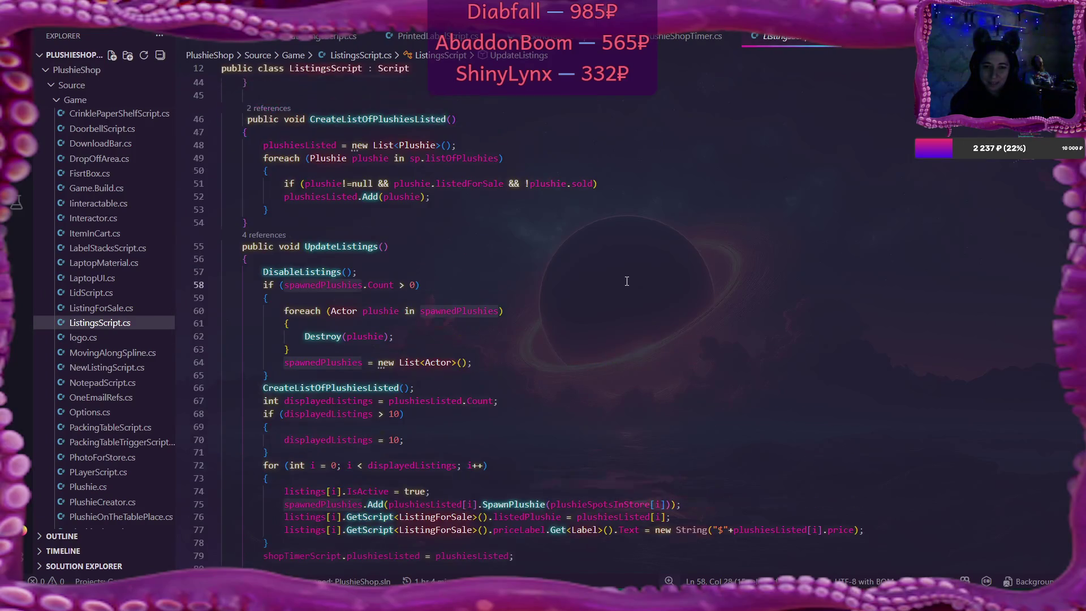
pyautogui.click(465, 285)
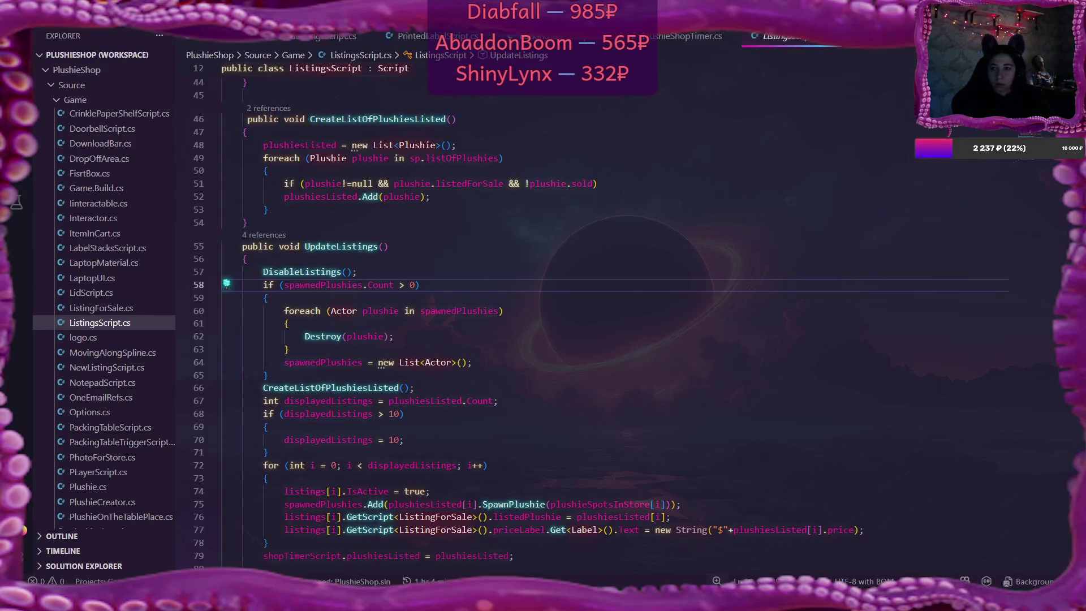
# Delete the trailing whitespace after the brace on line 53 of ListingsScript.cs
pyautogui.click(654, 206)
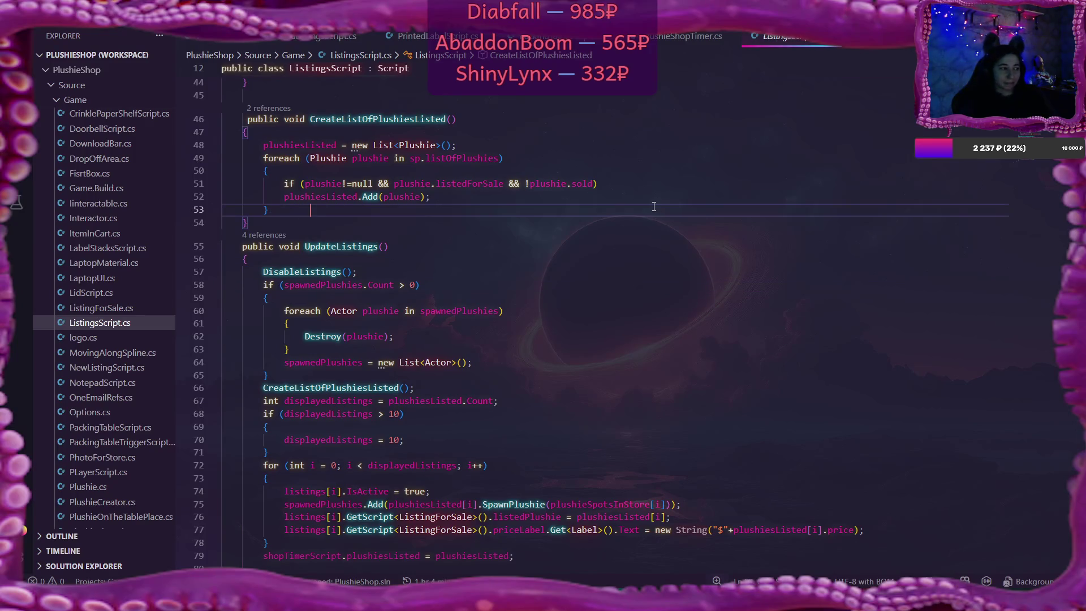
pyautogui.moveTo(270, 209); pyautogui.dragTo(370, 210)
pyautogui.press('BackSpace')
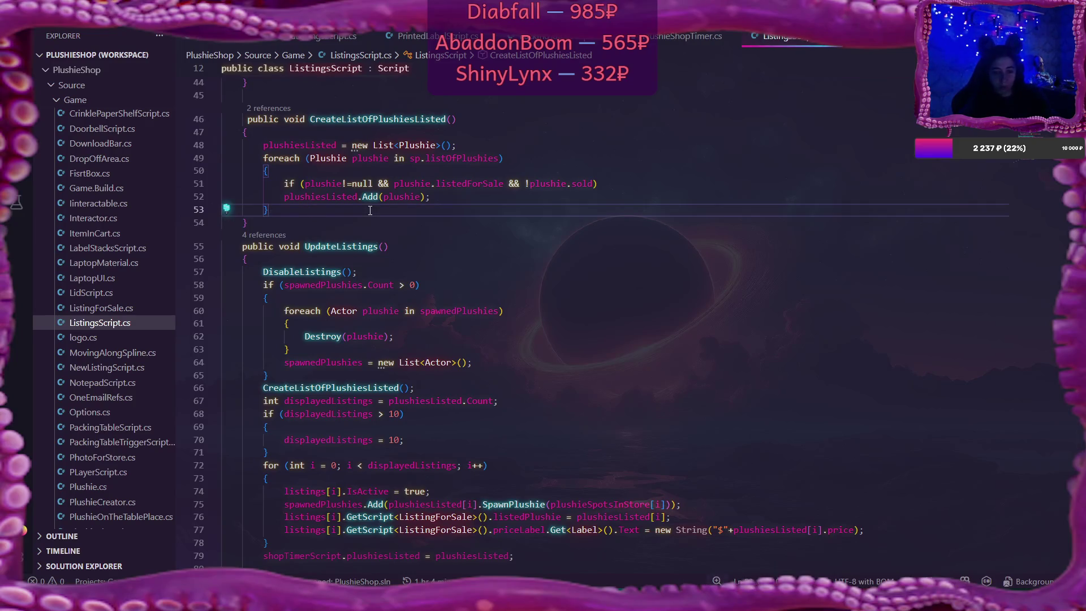
# Cancel closing ListingsScript.cs and switch to the SoldListingsScript.cs code
pyautogui.hotkey('ctrl', 'w')
pyautogui.click(629, 234)
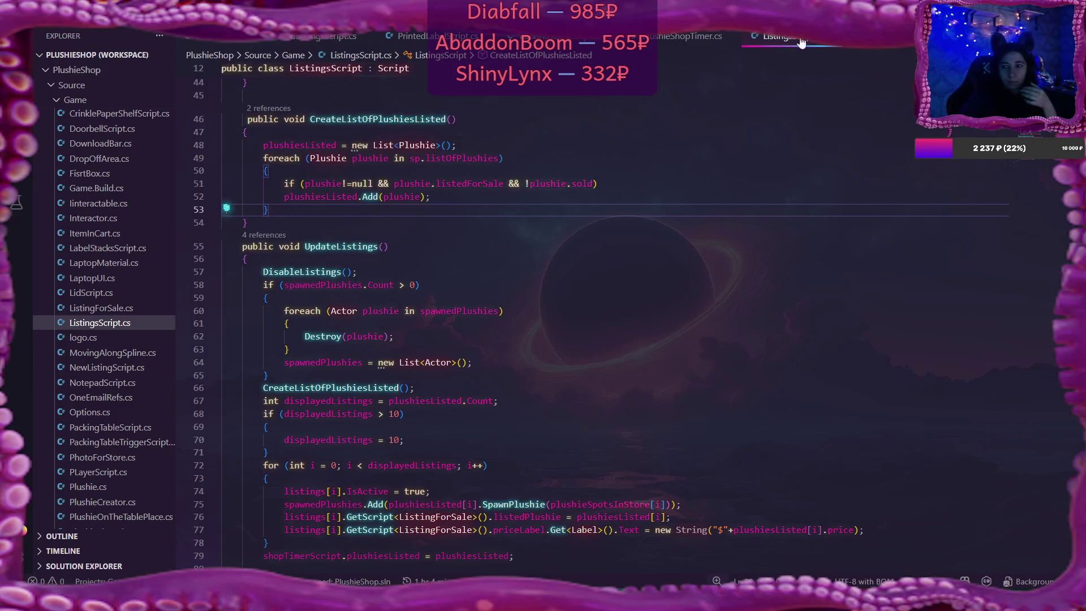
pyautogui.click(332, 40)
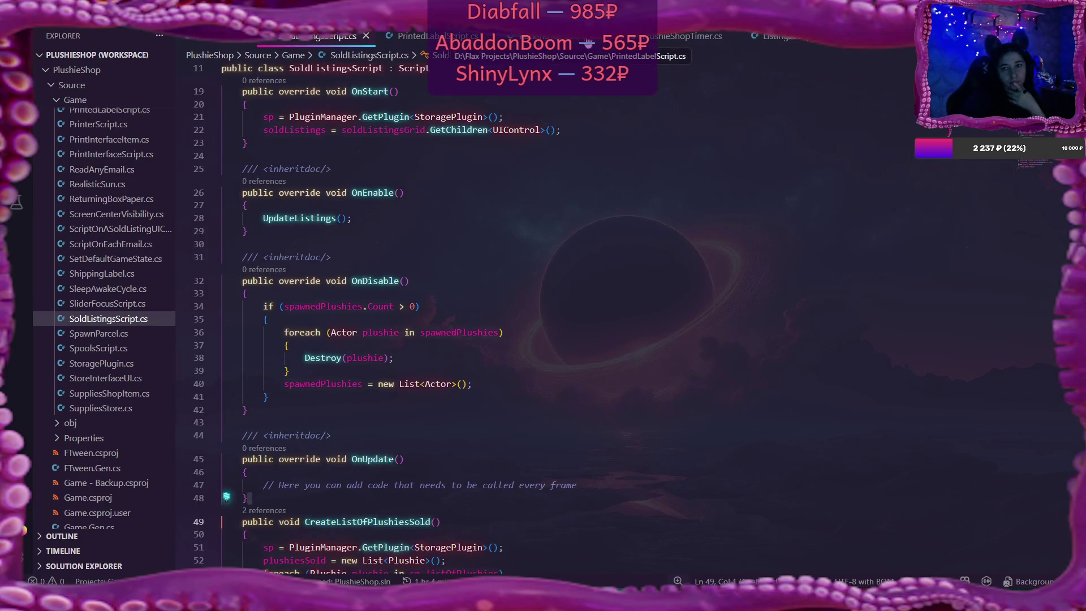
# Look over the PlushieShopTimer script's CreateListOfPlushiesListed and UpdateListings calls on lines 54–55
pyautogui.click(541, 37)
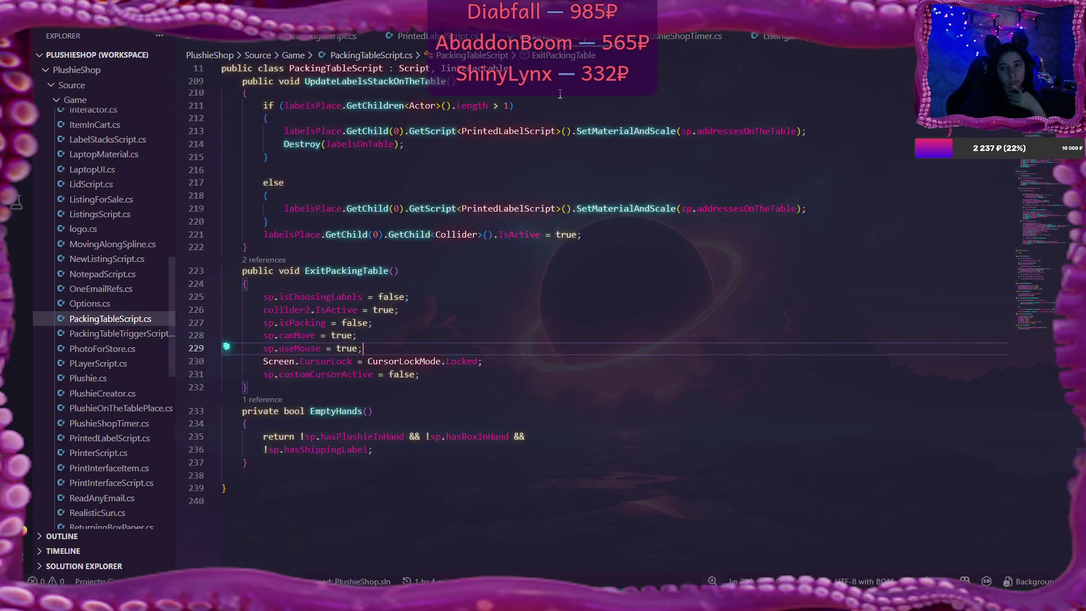
pyautogui.click(614, 38)
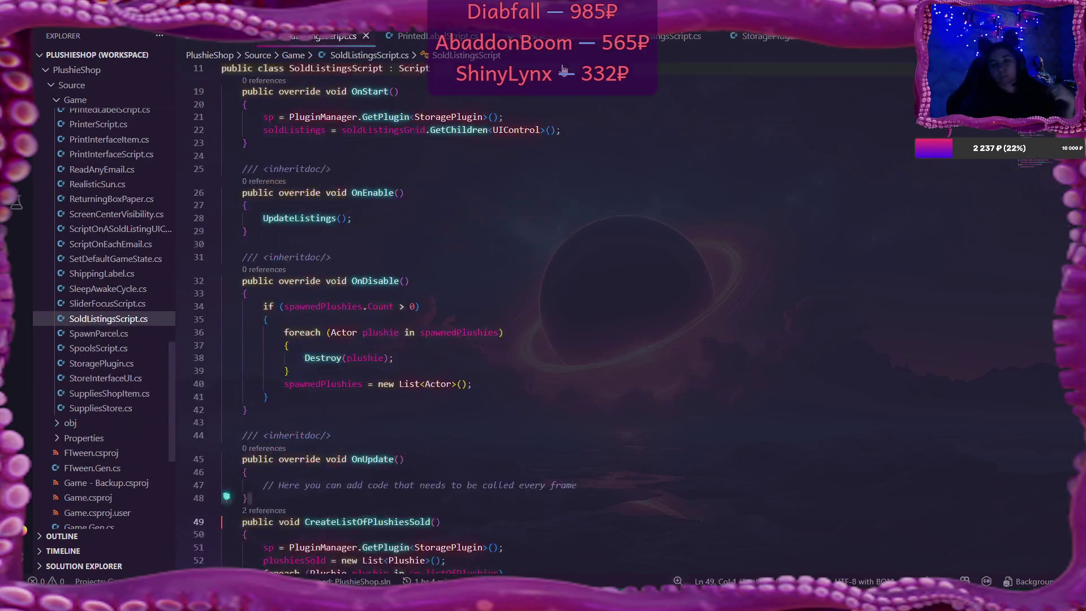
pyautogui.click(542, 36)
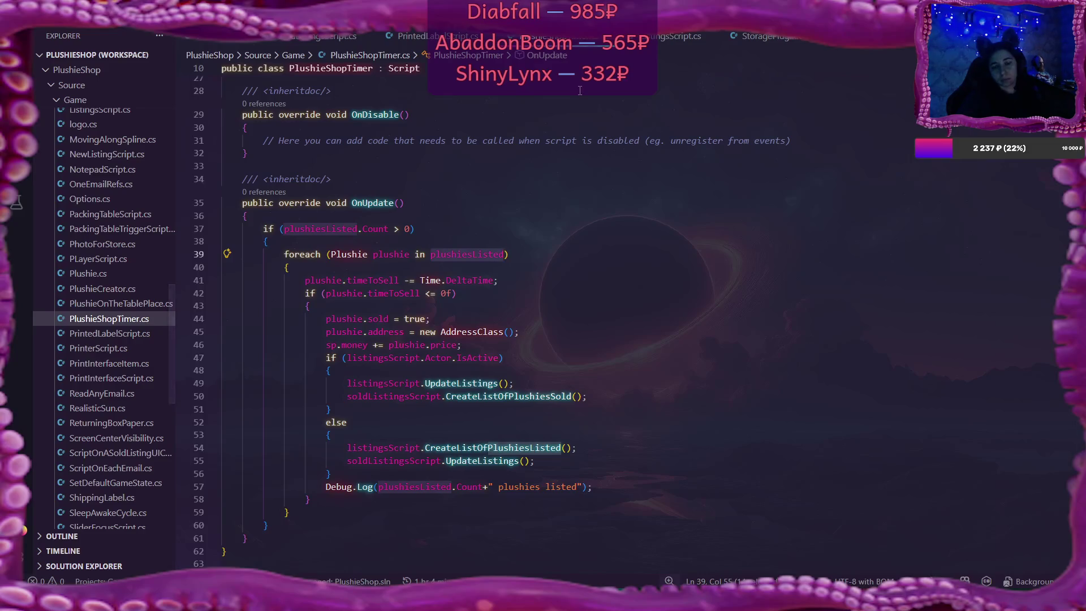
pyautogui.moveTo(478, 255)
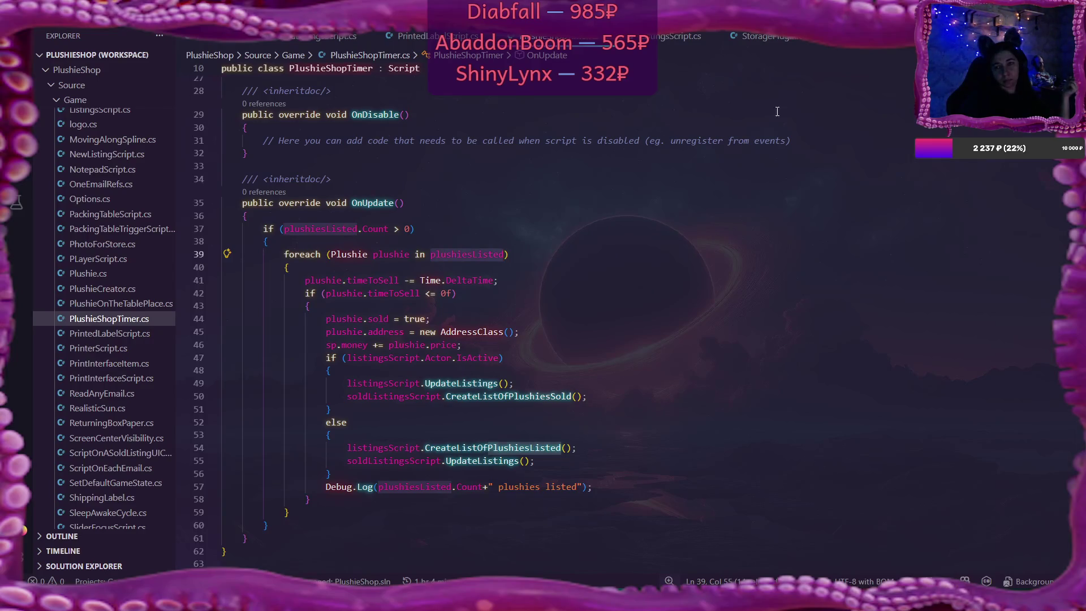
pyautogui.click(673, 36)
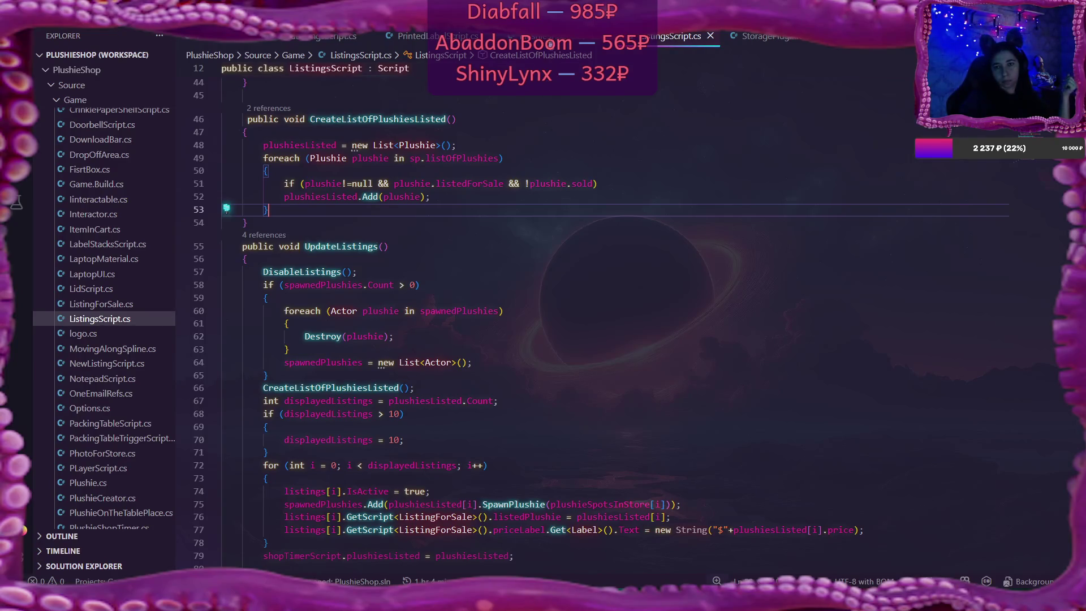
pyautogui.hotkey('ctrl', 'Tab')
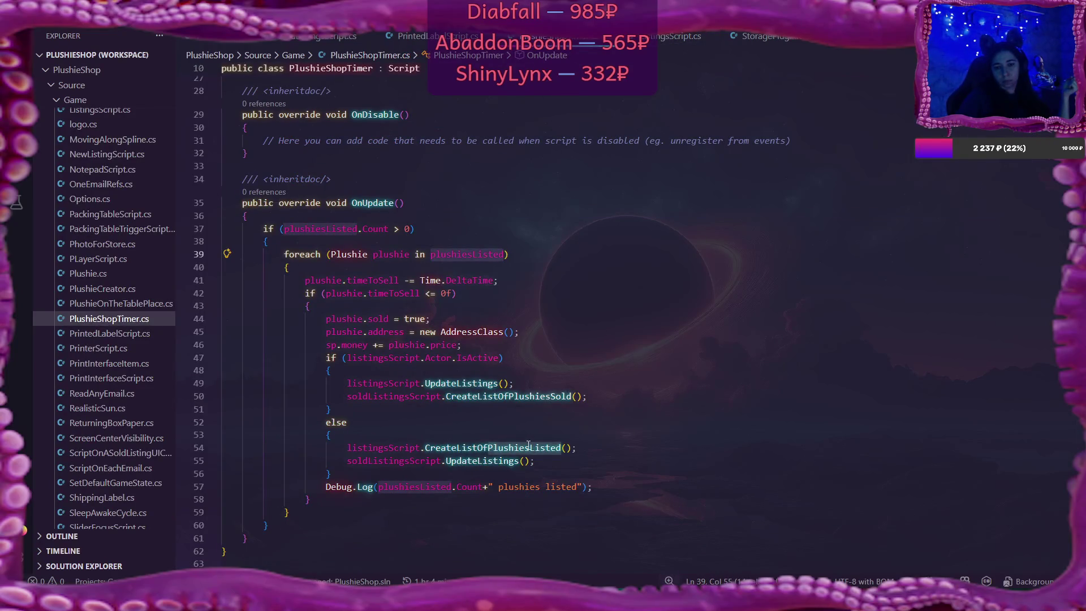
pyautogui.click(590, 451)
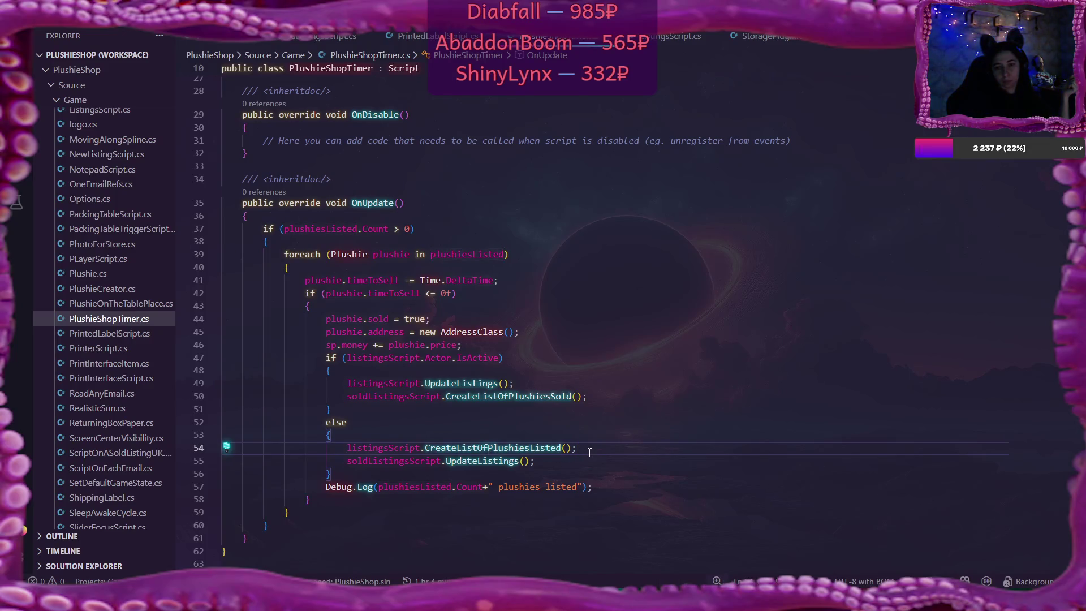
pyautogui.click(550, 465)
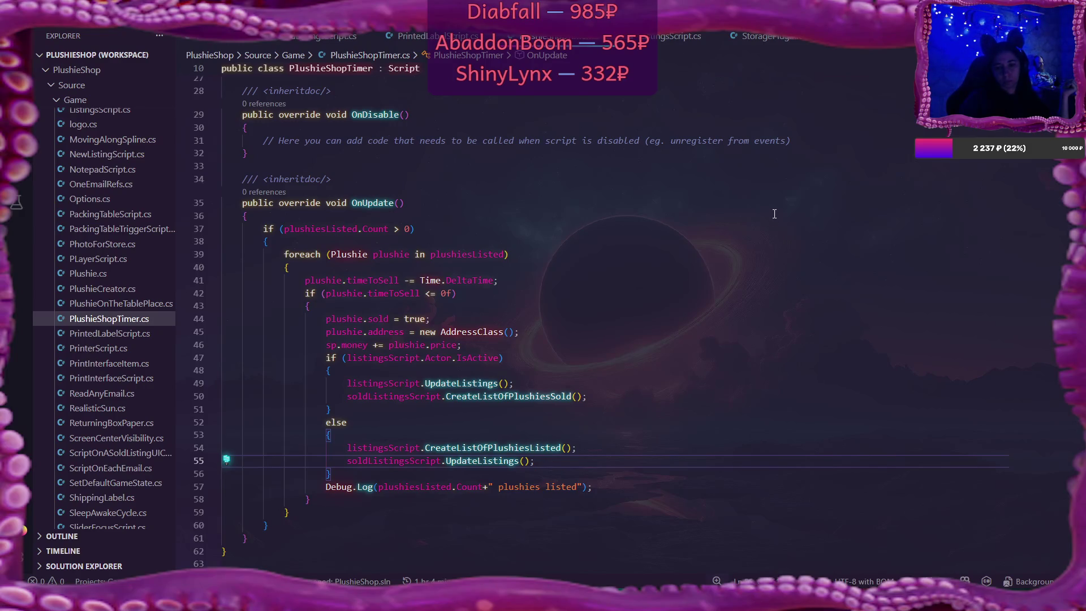
# In ListingsScript.cs, find the CreateListOfPlushiesListed call in UpdateListings and scroll around it
pyautogui.click(673, 36)
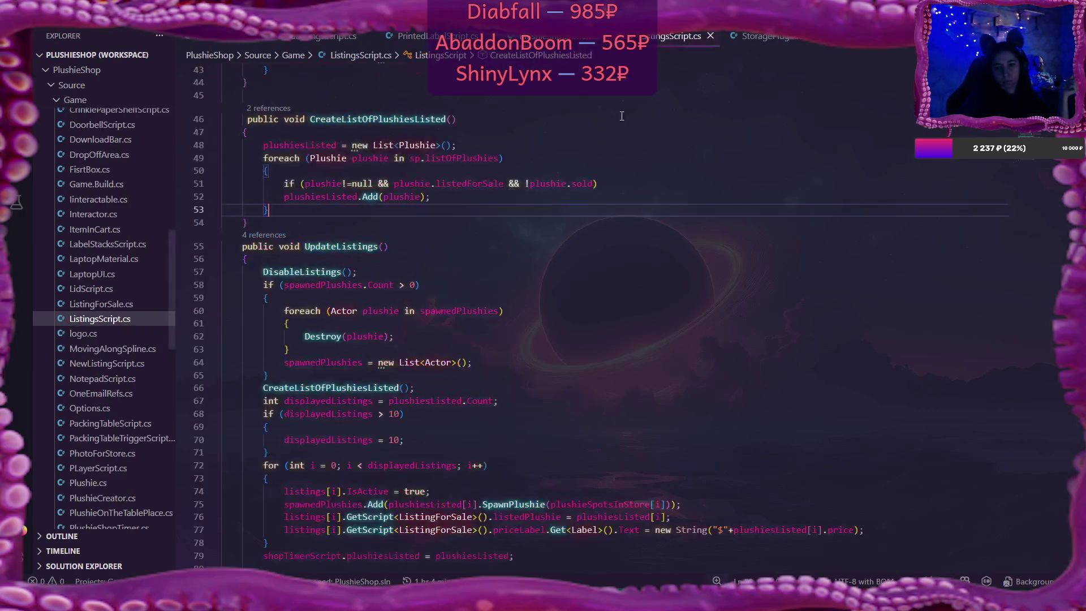
pyautogui.click(398, 387)
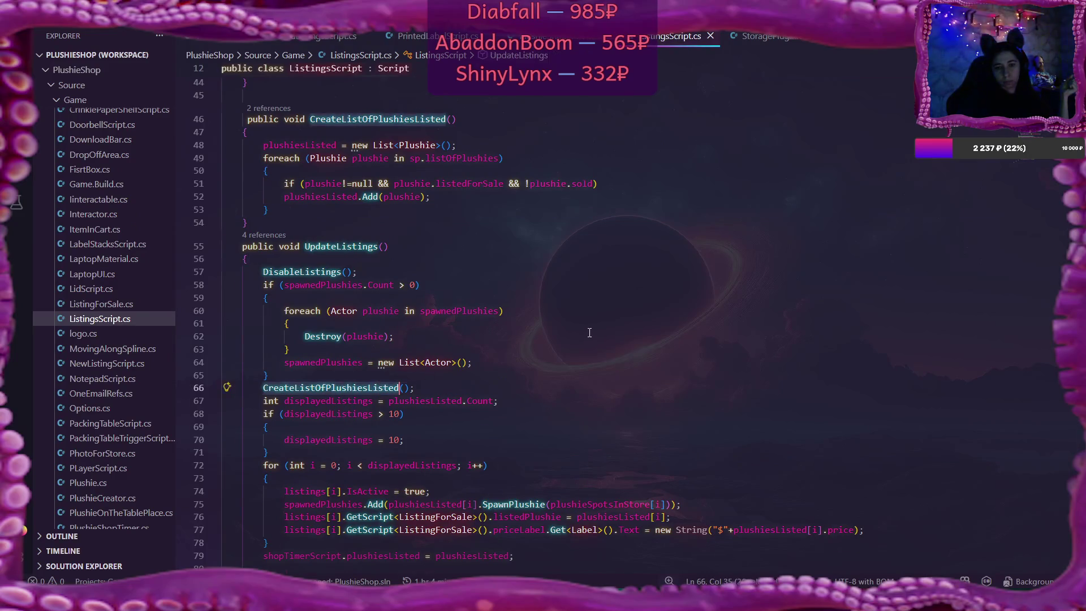
pyautogui.scroll(4, 590, 333)
pyautogui.scroll(6, 589, 333)
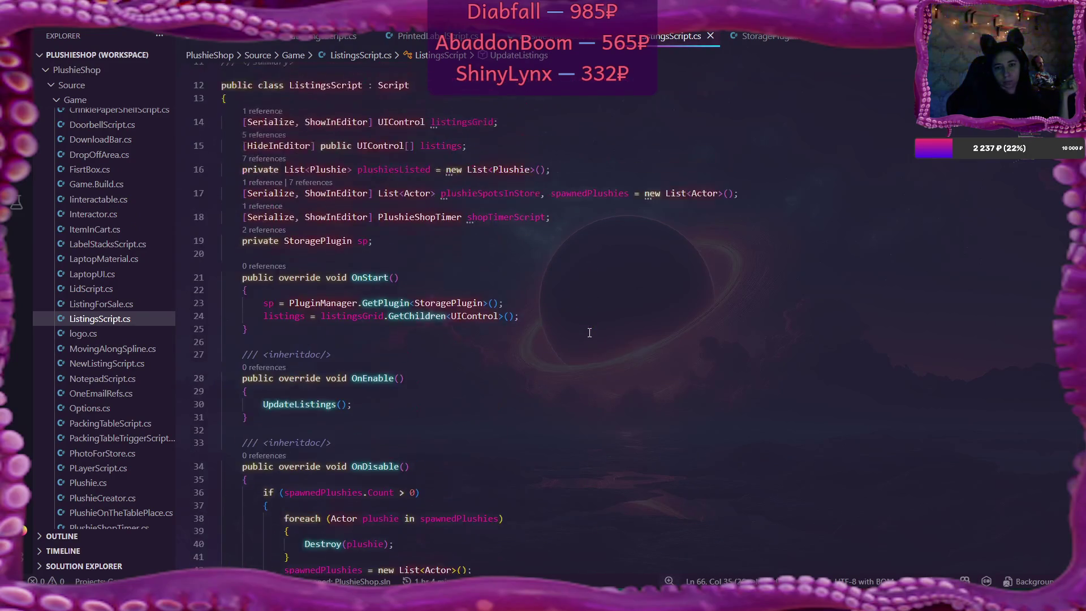
pyautogui.scroll(-6, 590, 332)
pyautogui.scroll(-1, 589, 332)
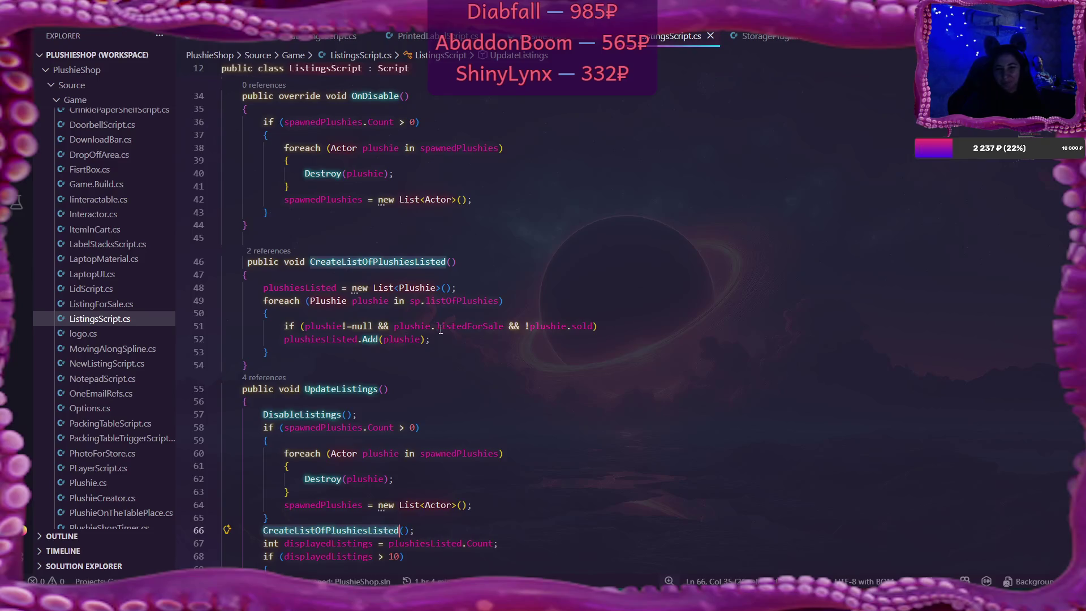
pyautogui.moveTo(454, 298)
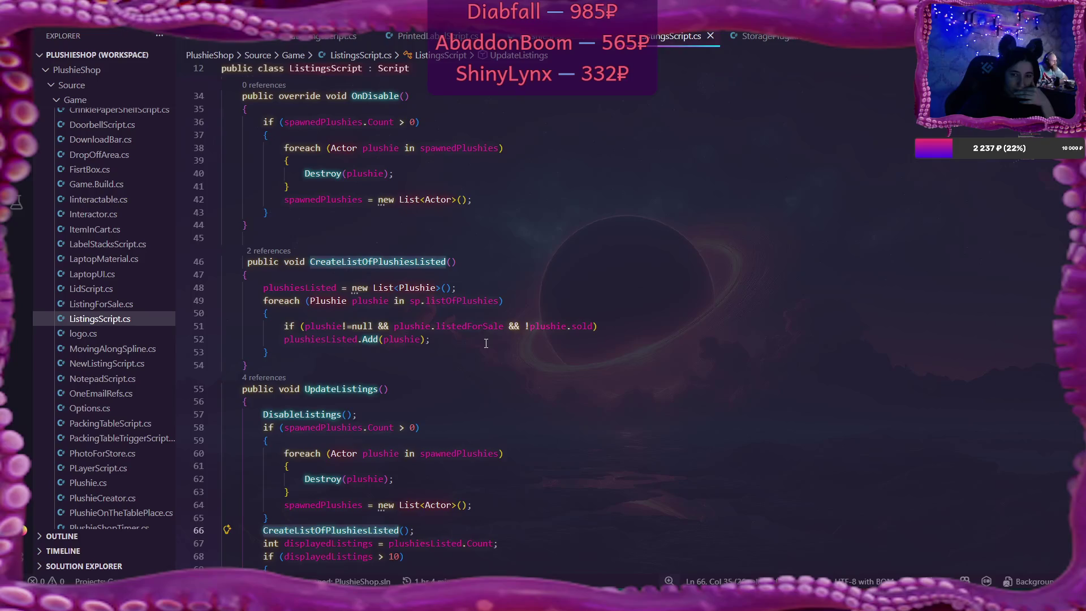
pyautogui.click(357, 339)
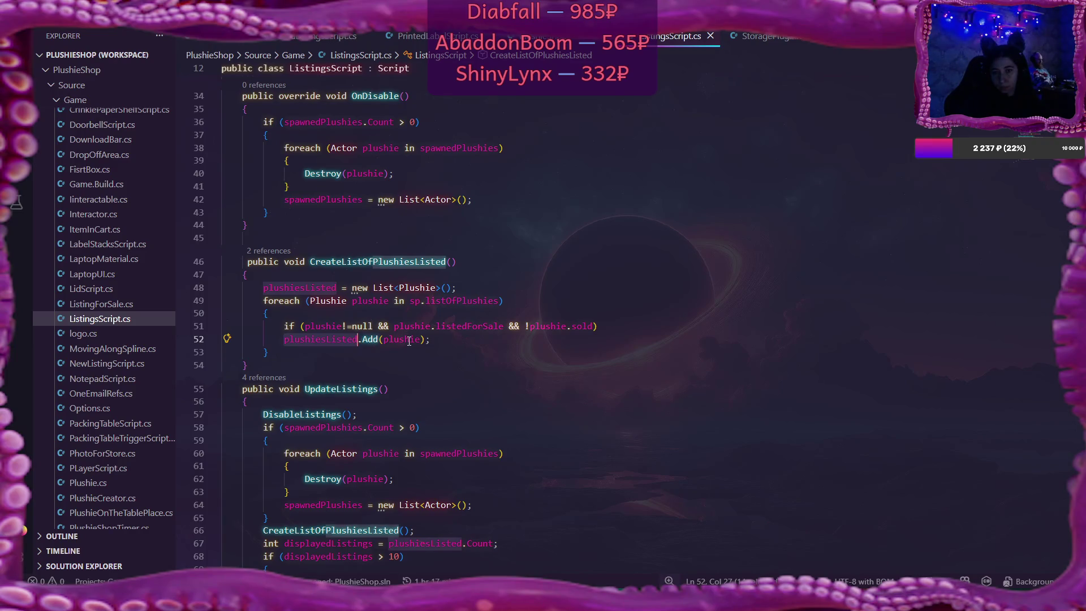
pyautogui.moveTo(409, 341)
pyautogui.scroll(-6, 437, 384)
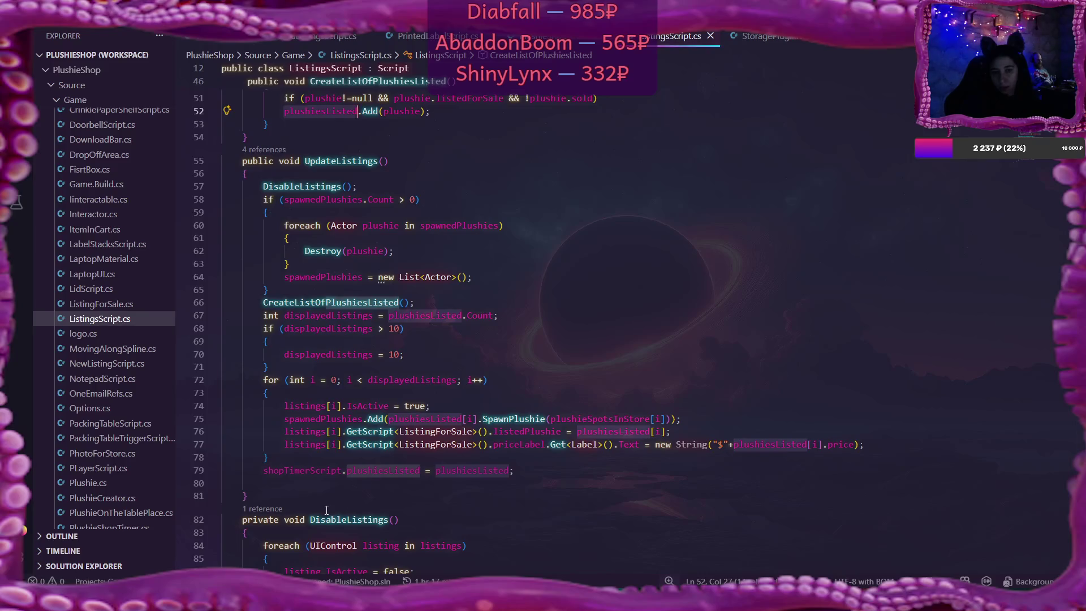
# Delete the shopTimerScript plushiesListed assignment line from the end of UpdateListings
pyautogui.moveTo(323, 472)
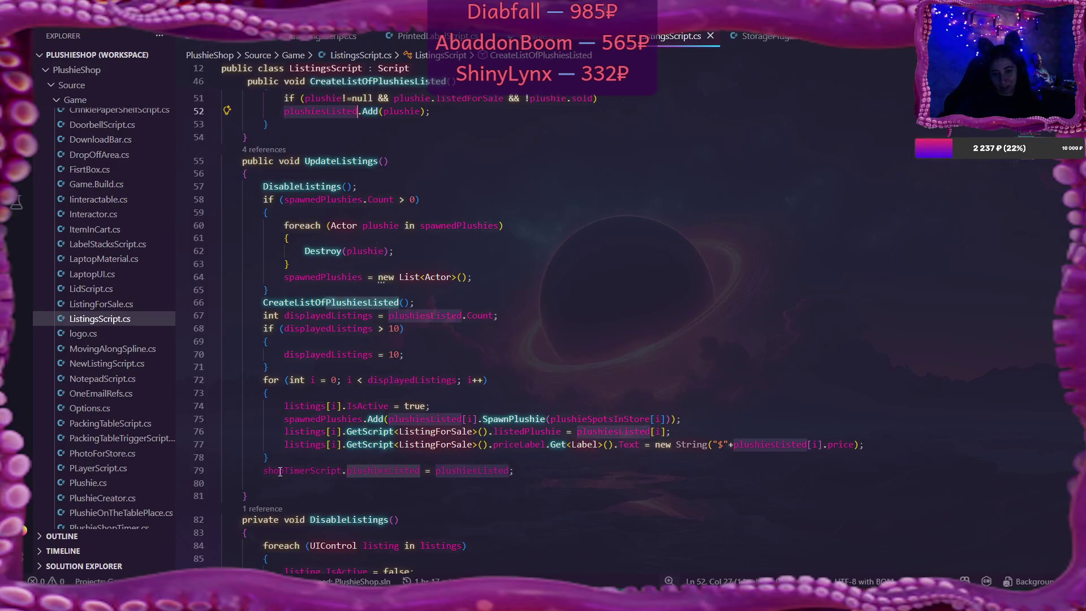
pyautogui.click(262, 470)
pyautogui.moveTo(263, 470); pyautogui.dragTo(515, 471)
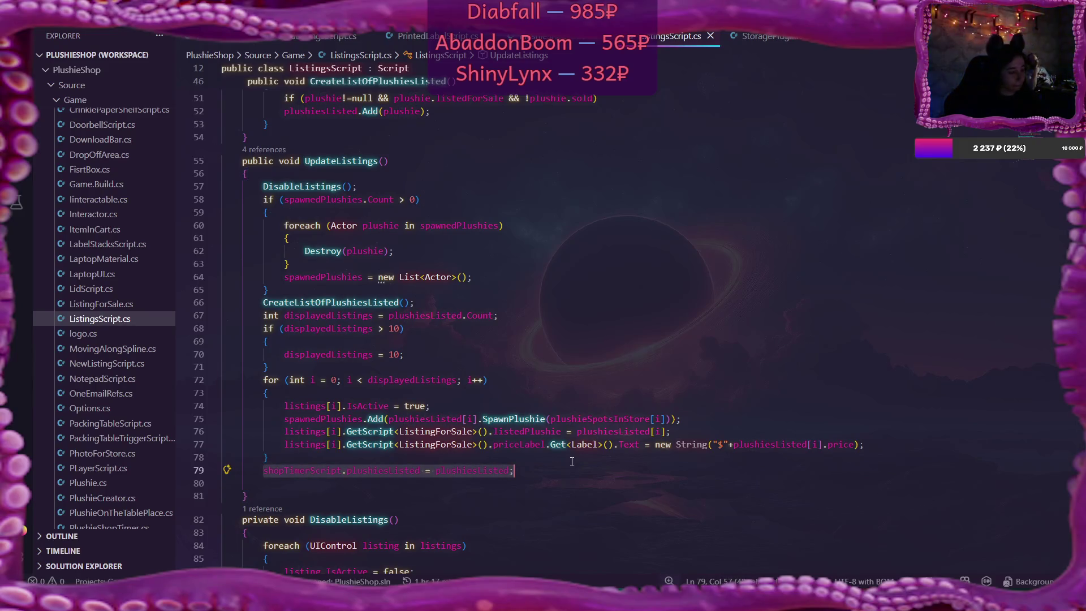
pyautogui.press('BackSpace')
pyautogui.press('BackSpace')
pyautogui.press('BackSpace')
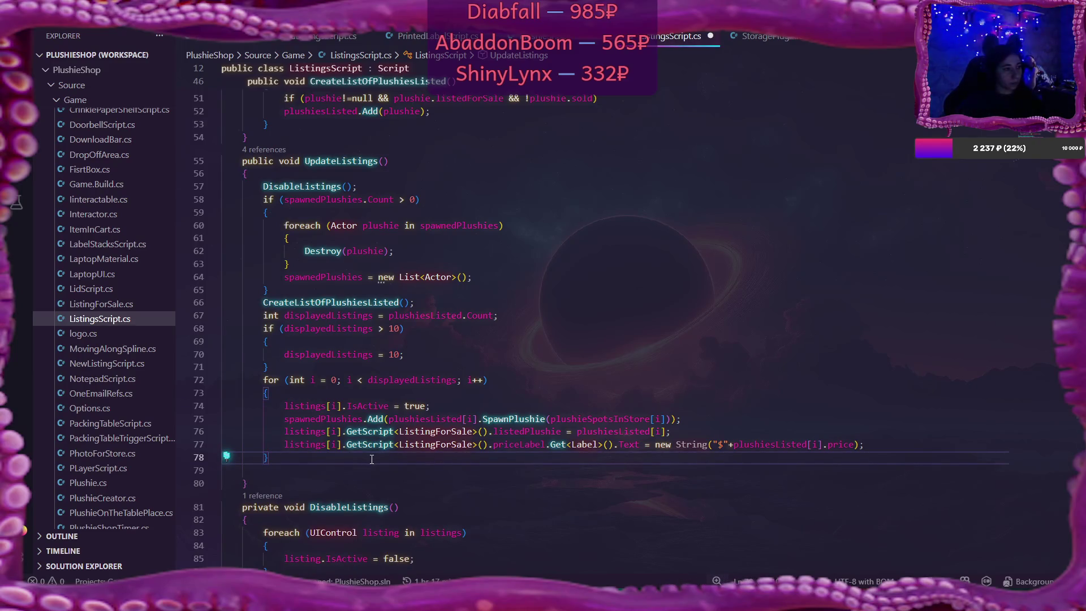
pyautogui.moveTo(371, 445)
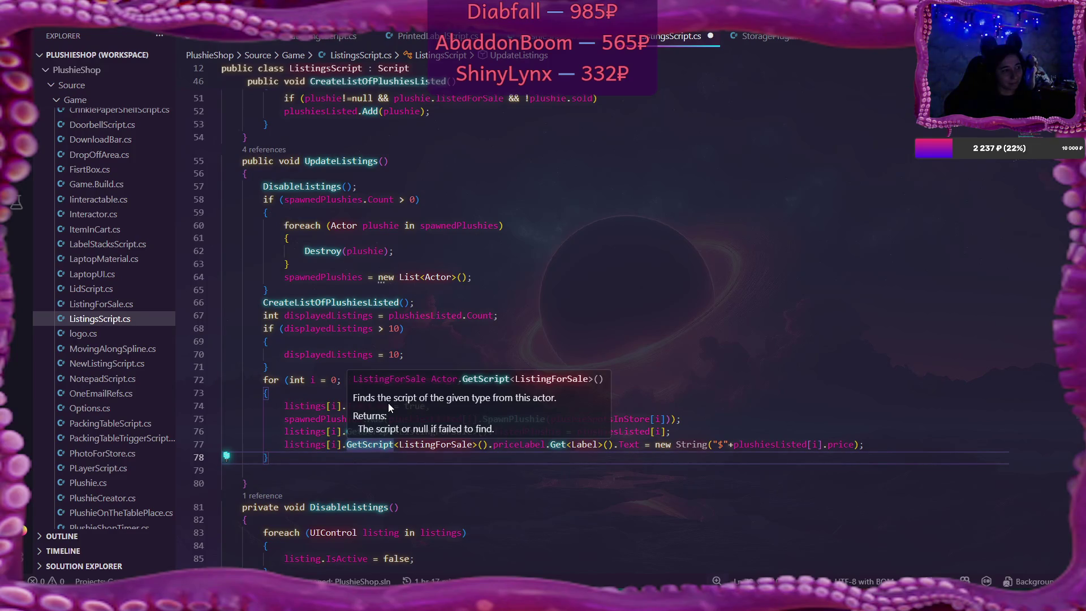
# Add 'shopTimerScript.plushiesListed = plushiesListed;' after the CreateListOfPlushiesListed loop and save
pyautogui.scroll(2, 376, 396)
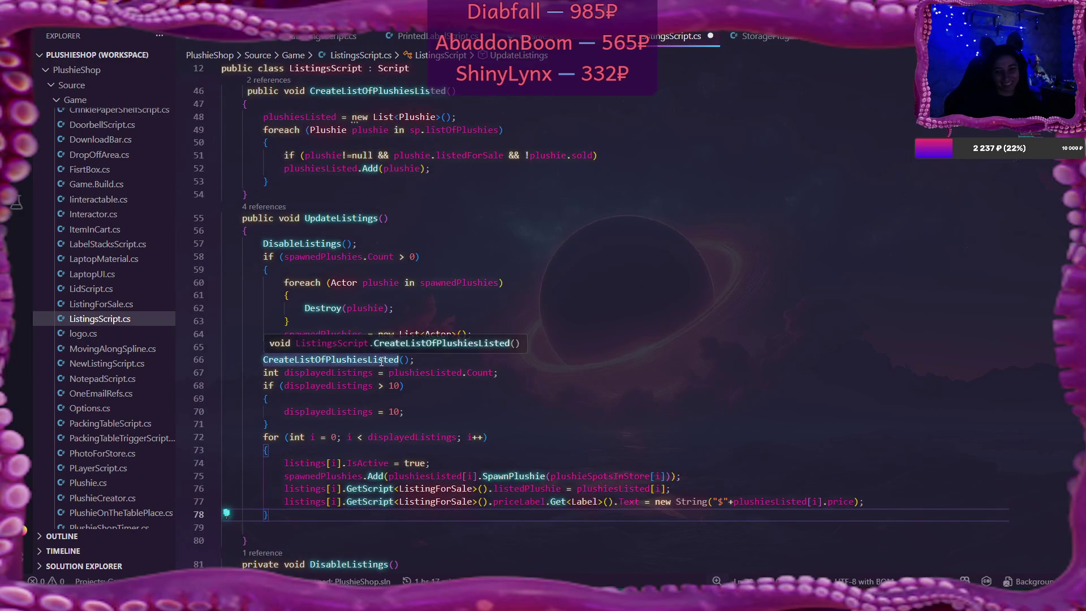
pyautogui.scroll(-1, 444, 408)
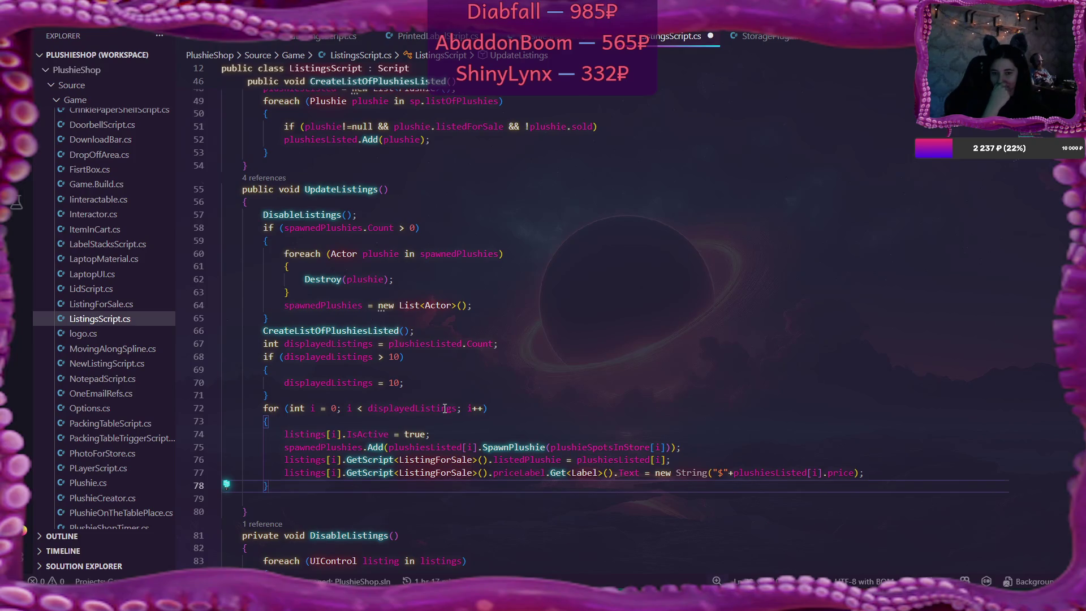
pyautogui.scroll(4, 444, 409)
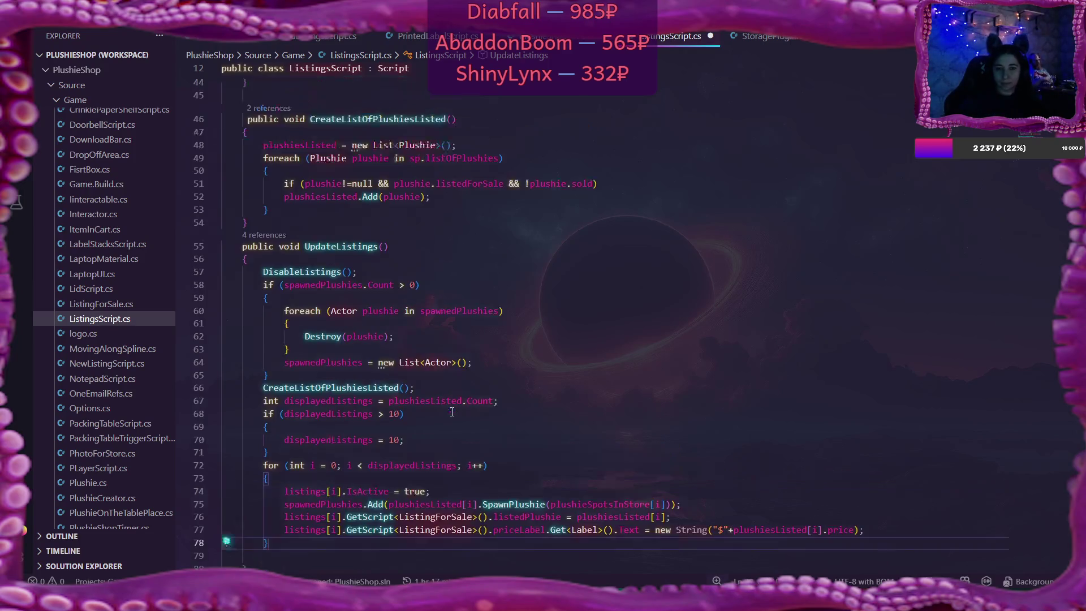
pyautogui.click(304, 271)
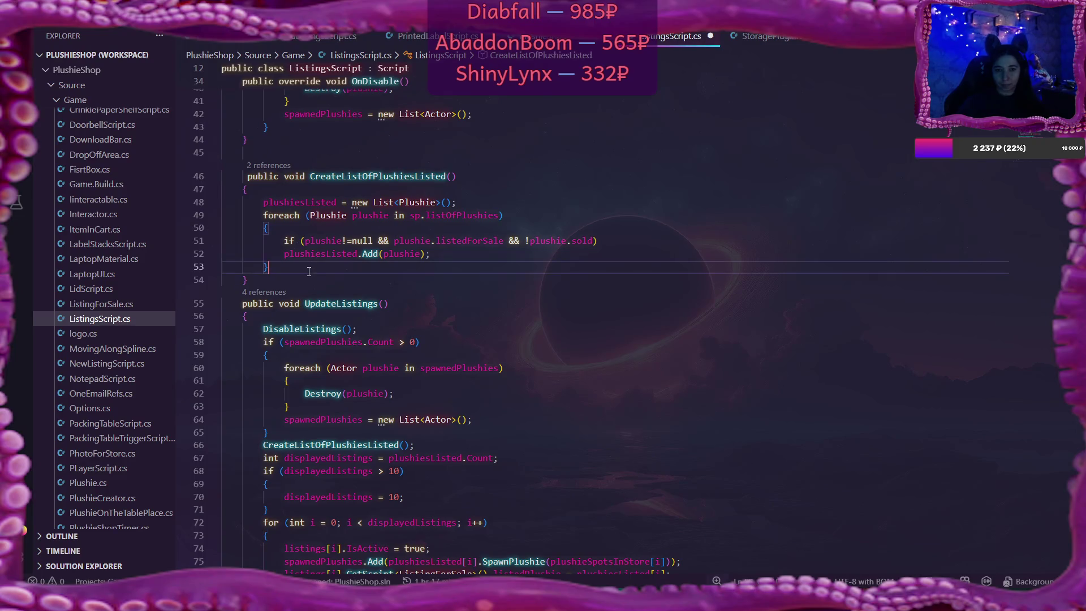
pyautogui.press('Return')
pyautogui.write('shopTimerScript.plushiesListed = plushiesListed;')
pyautogui.hotkey('ctrl', 's')
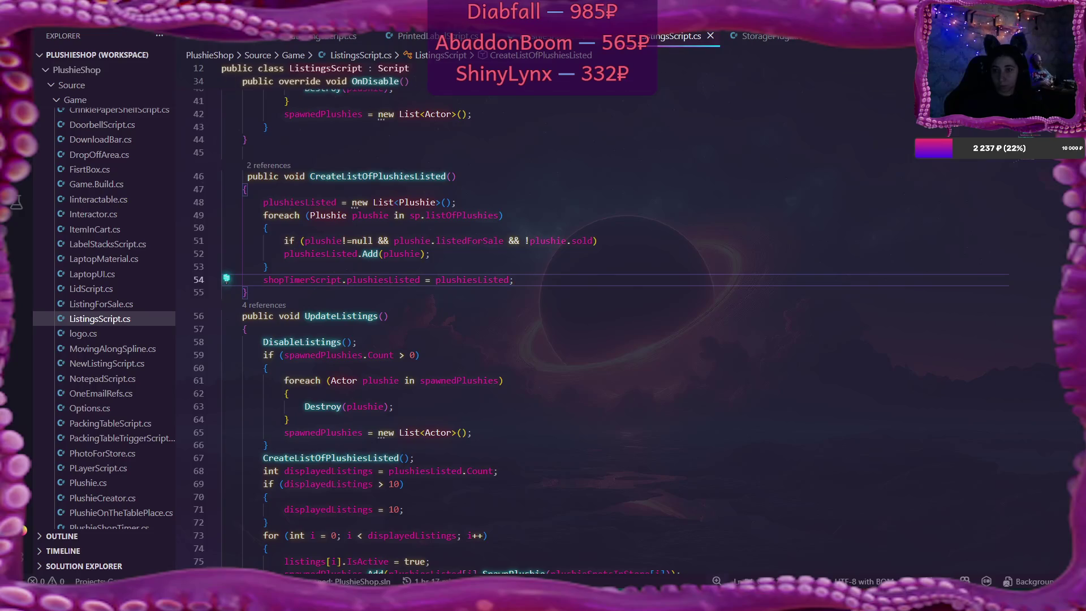
# Switch to the Flax editor and back, then bring up SoldListingsScript.cs
pyautogui.hotkey('alt', 'Tab')
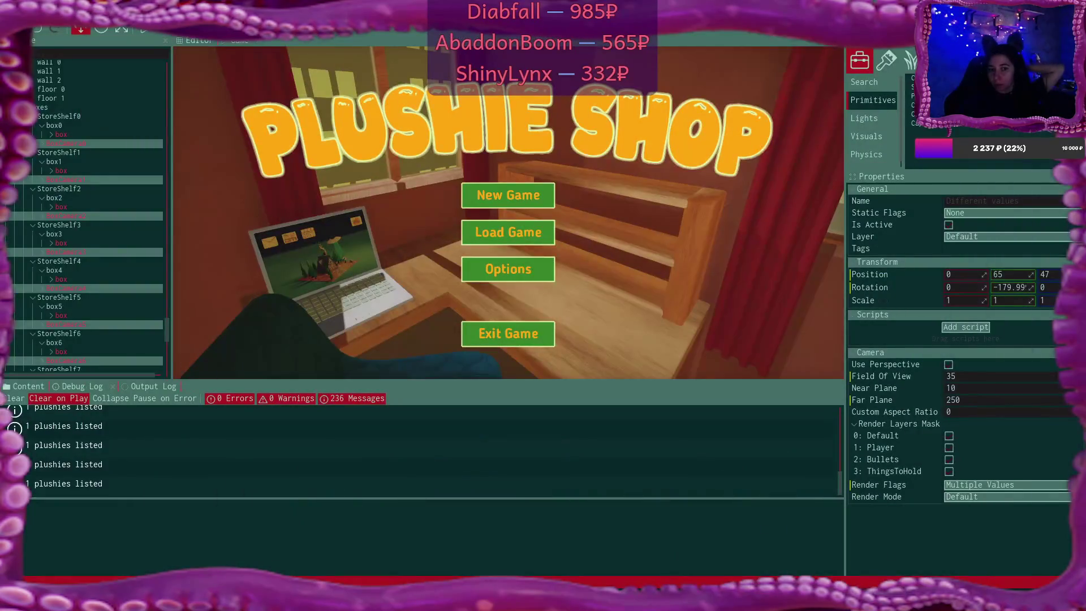
pyautogui.moveTo(621, 602)
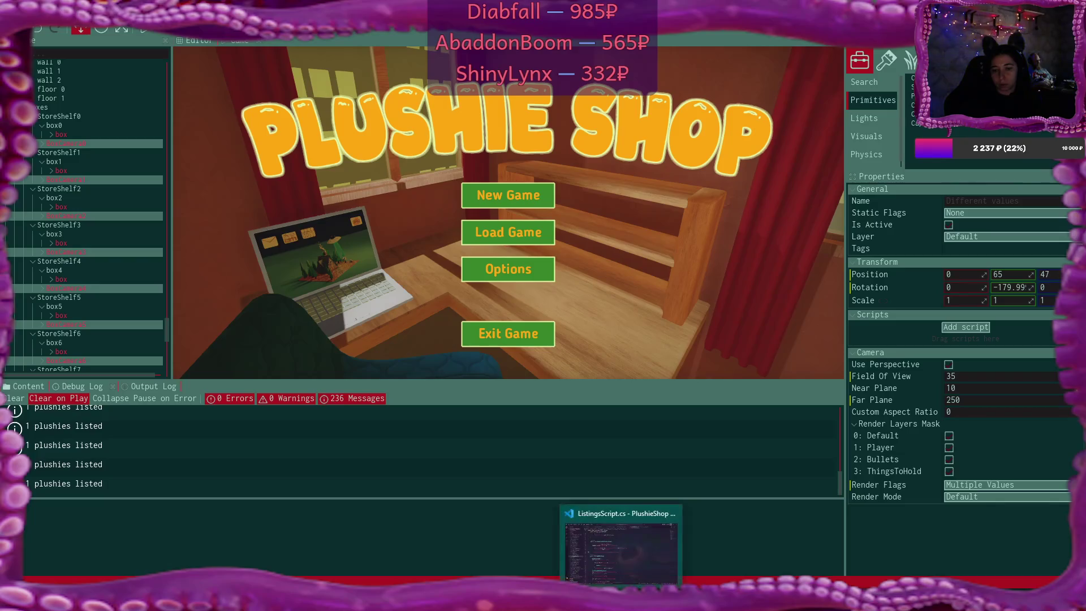
pyautogui.click(620, 543)
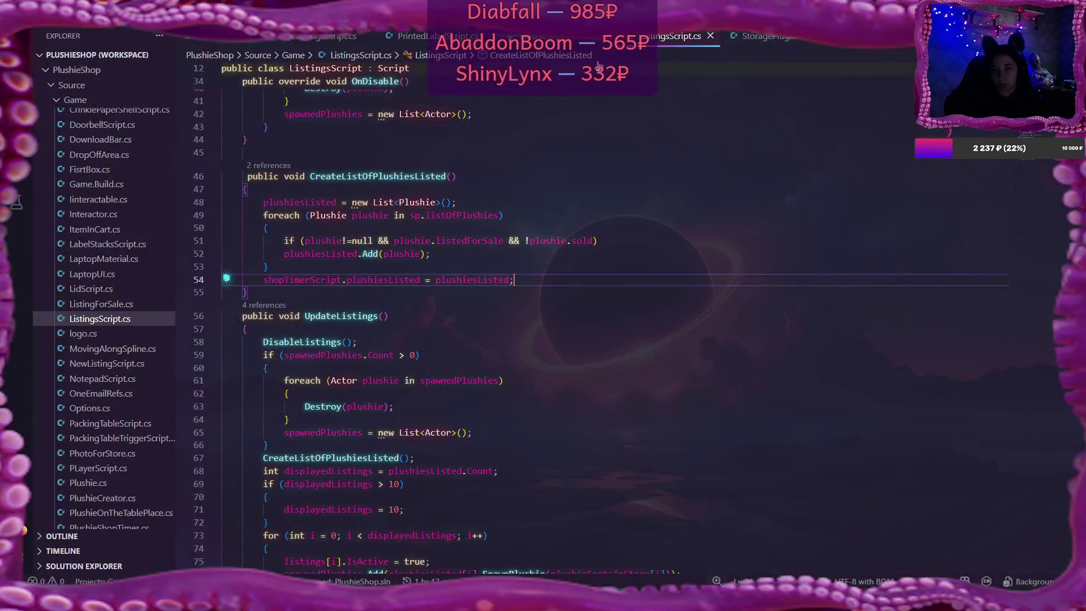
pyautogui.click(309, 41)
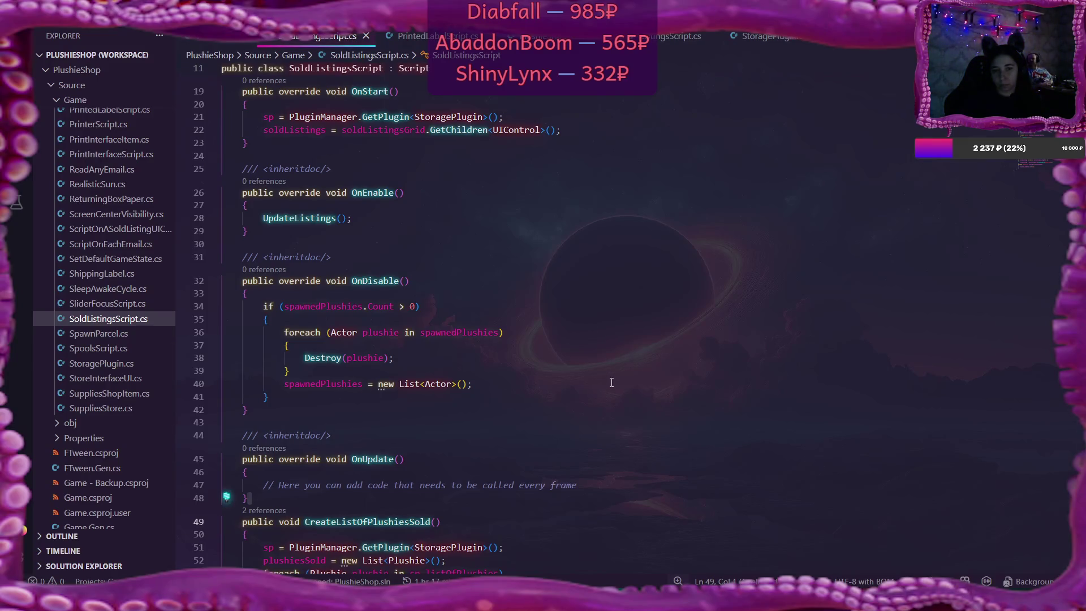
# Read SoldListingsScript.cs's order count label and sold-plushie lines, then return to Flax
pyautogui.scroll(-6, 611, 382)
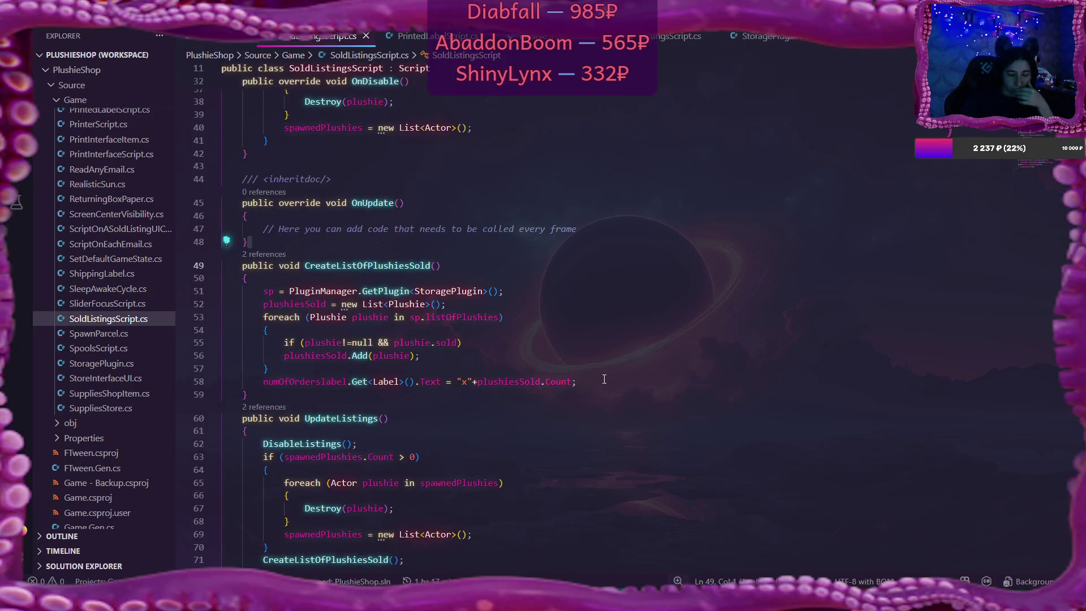
pyautogui.click(602, 381)
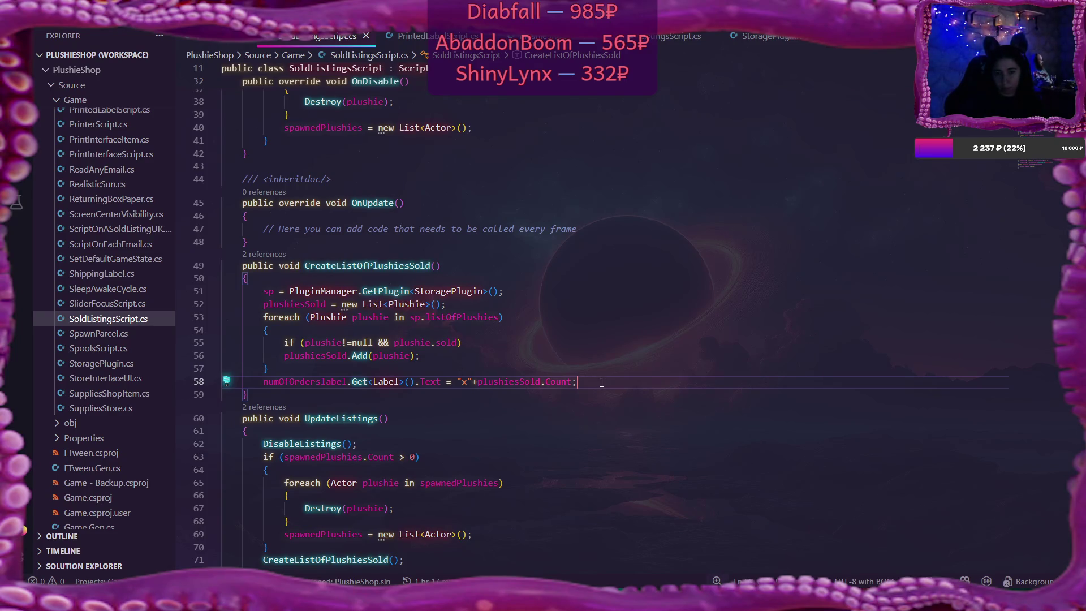
pyautogui.click(466, 355)
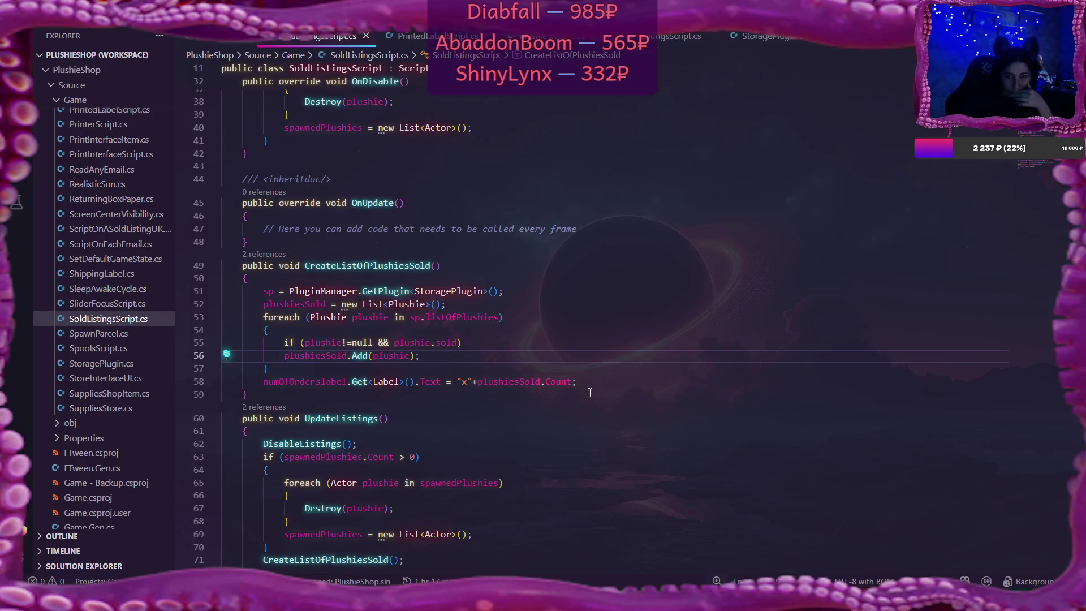
pyautogui.scroll(-3, 604, 397)
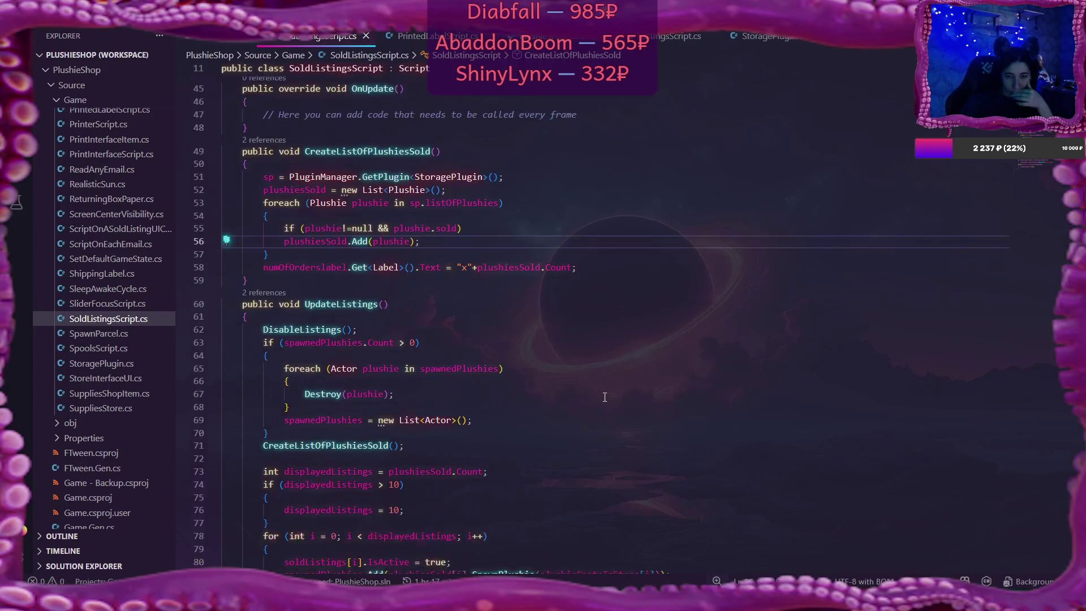
pyautogui.scroll(-5, 605, 397)
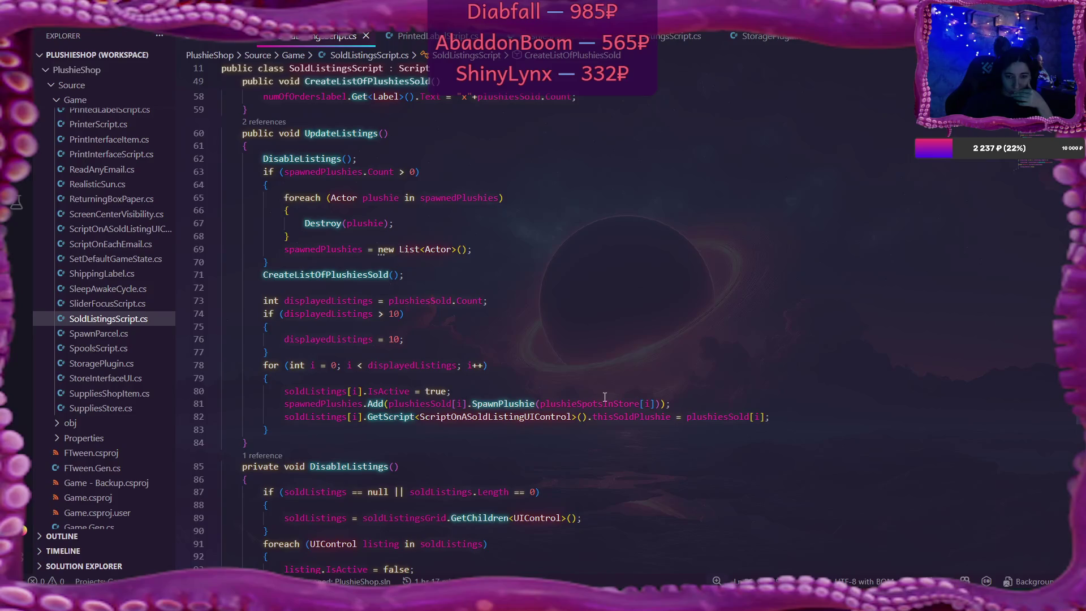
pyautogui.scroll(-1, 605, 397)
pyautogui.scroll(-2, 605, 397)
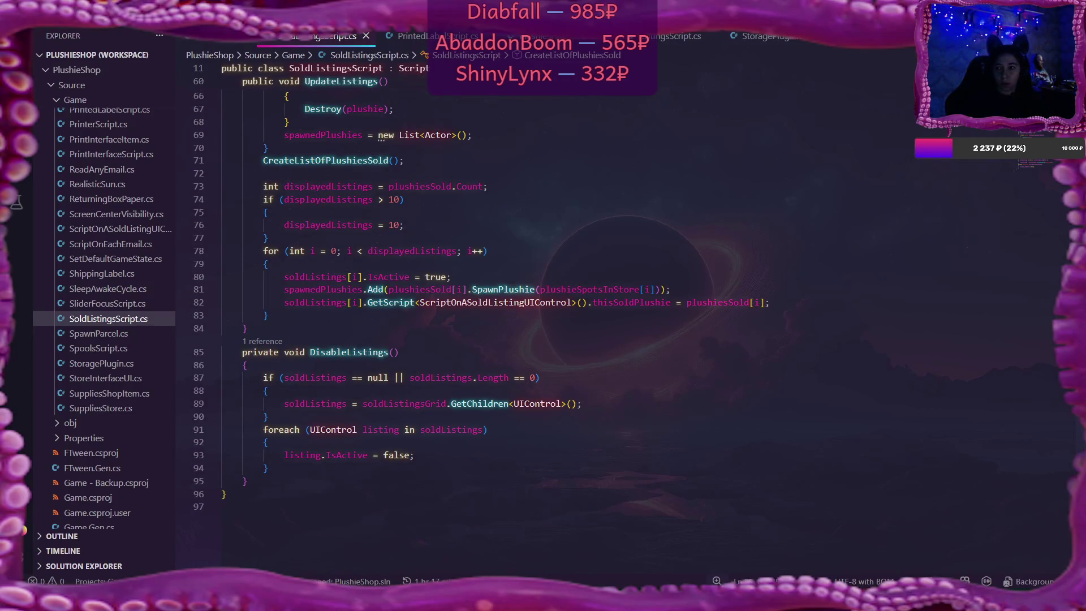
pyautogui.hotkey('alt', 'Tab')
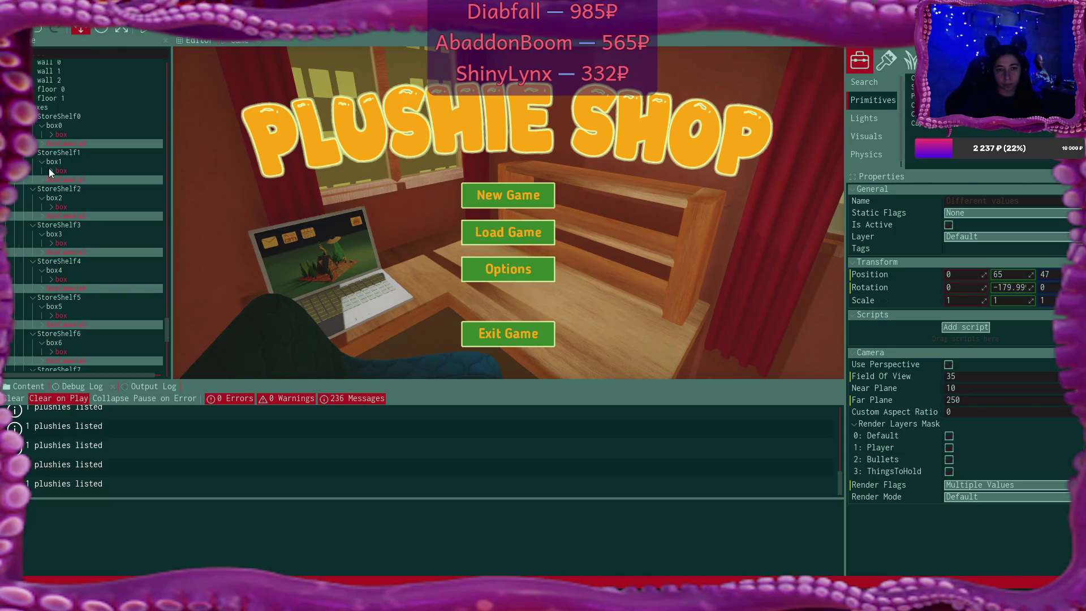
# Scroll the Scene tree up to StoreInterface > Listings and select the first ListingPhoto
pyautogui.click(76, 134)
pyautogui.scroll(8, 110, 151)
pyautogui.scroll(15, 110, 151)
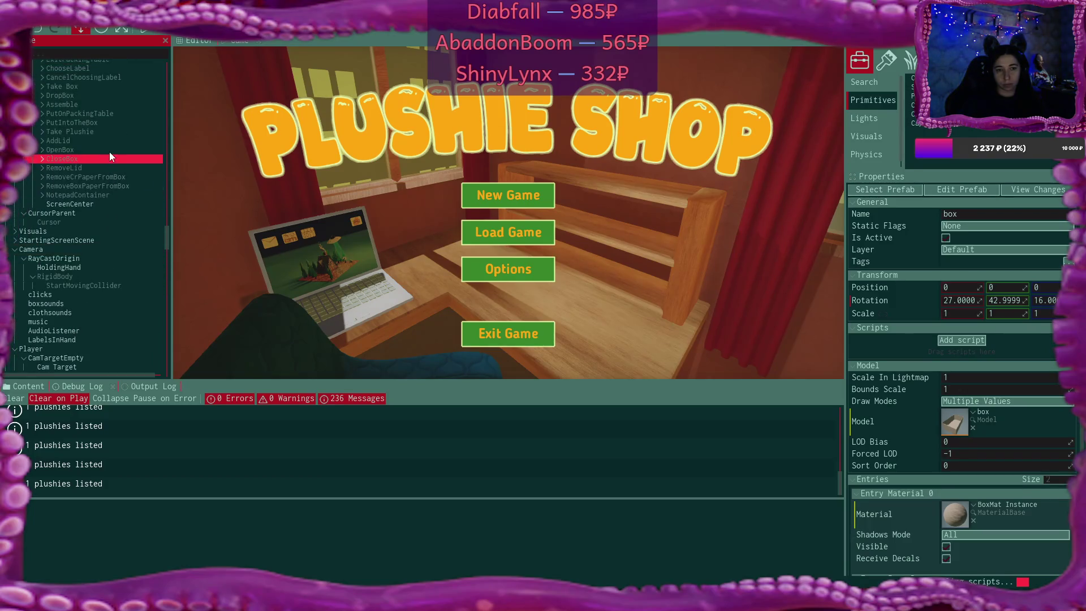
pyautogui.scroll(10, 110, 152)
pyautogui.scroll(15, 120, 182)
pyautogui.scroll(15, 120, 181)
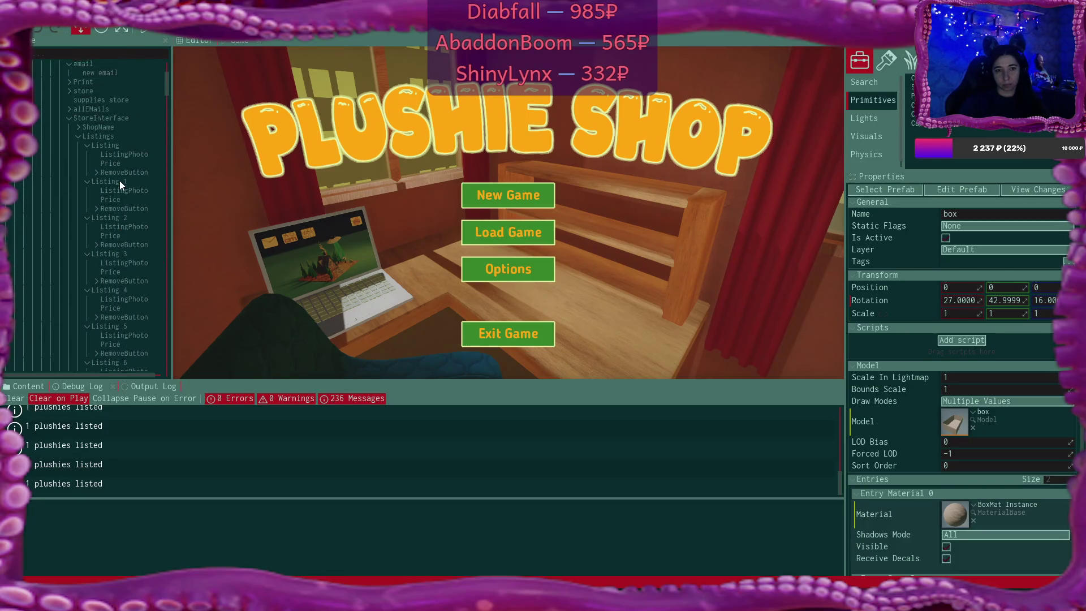
pyautogui.scroll(3, 120, 181)
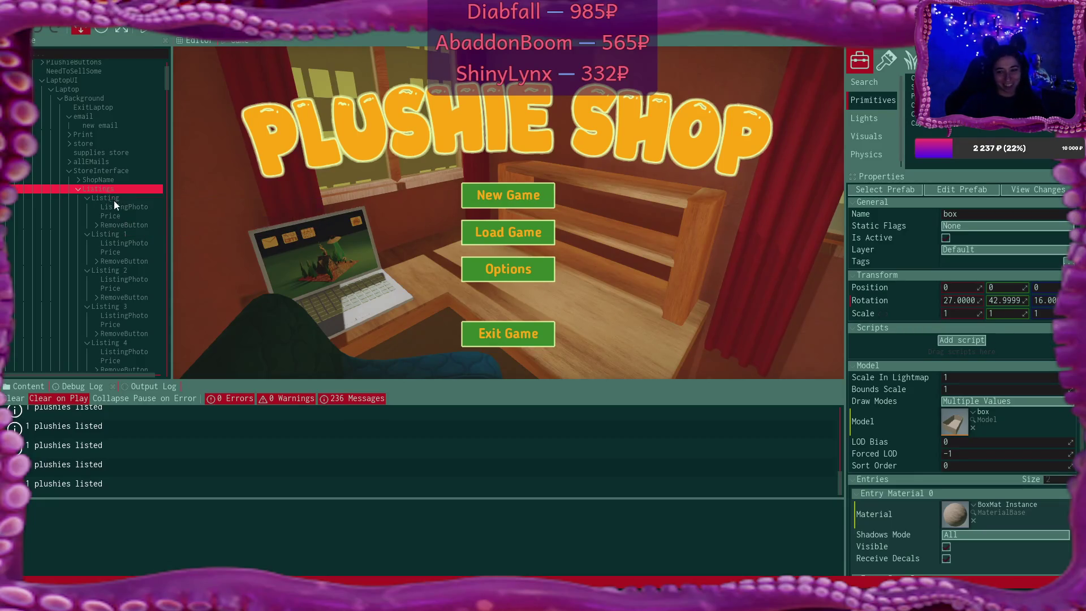
pyautogui.click(122, 208)
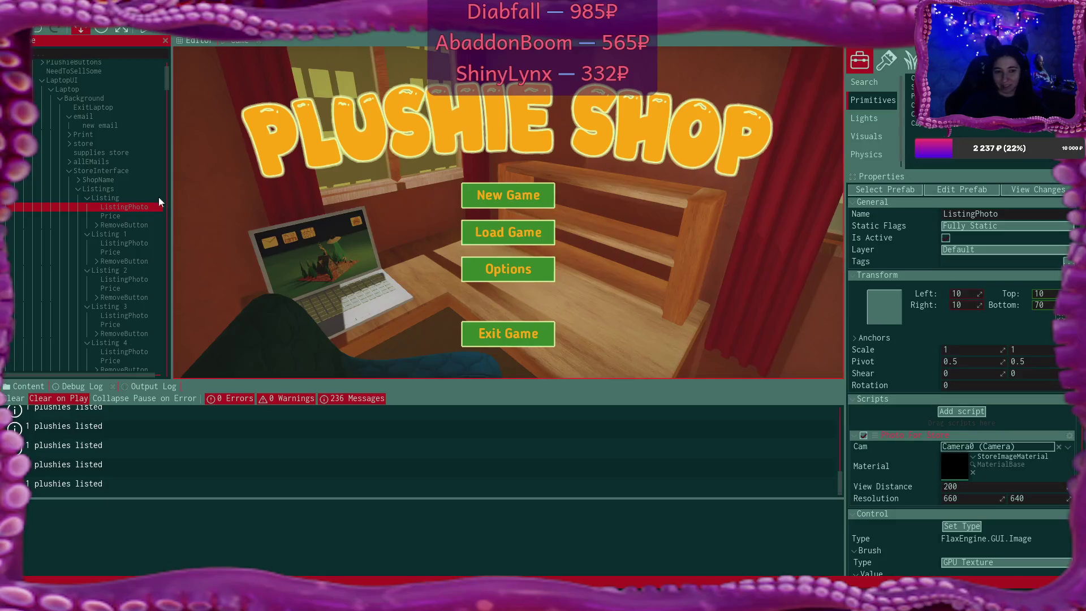
# Confirm Listing 1 and Listing 2 ListingPhotos use Camera1 and Camera2, then start play
pyautogui.click(125, 247)
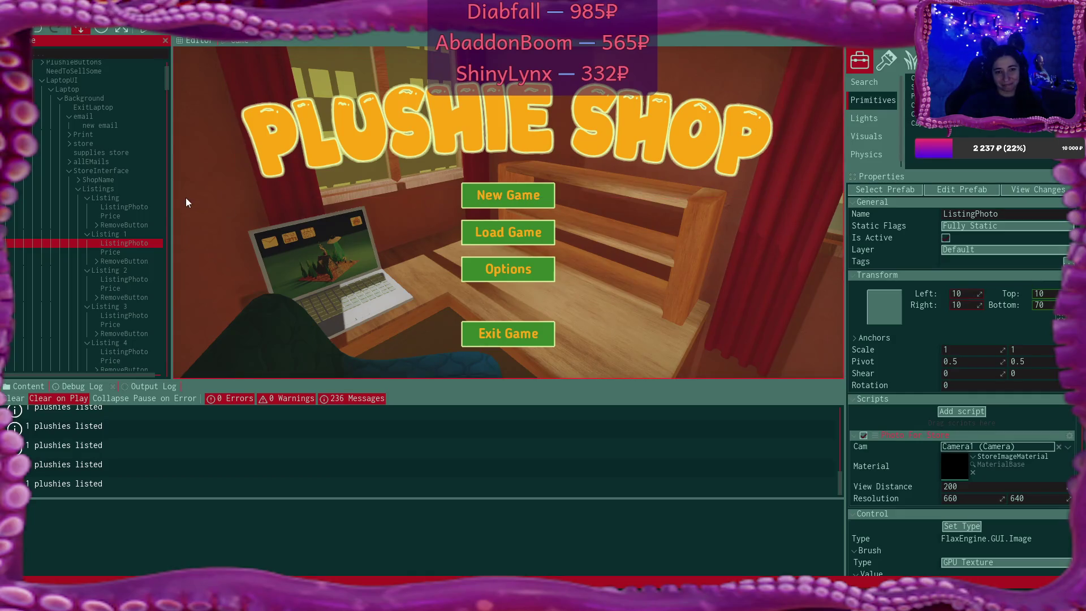
pyautogui.click(138, 277)
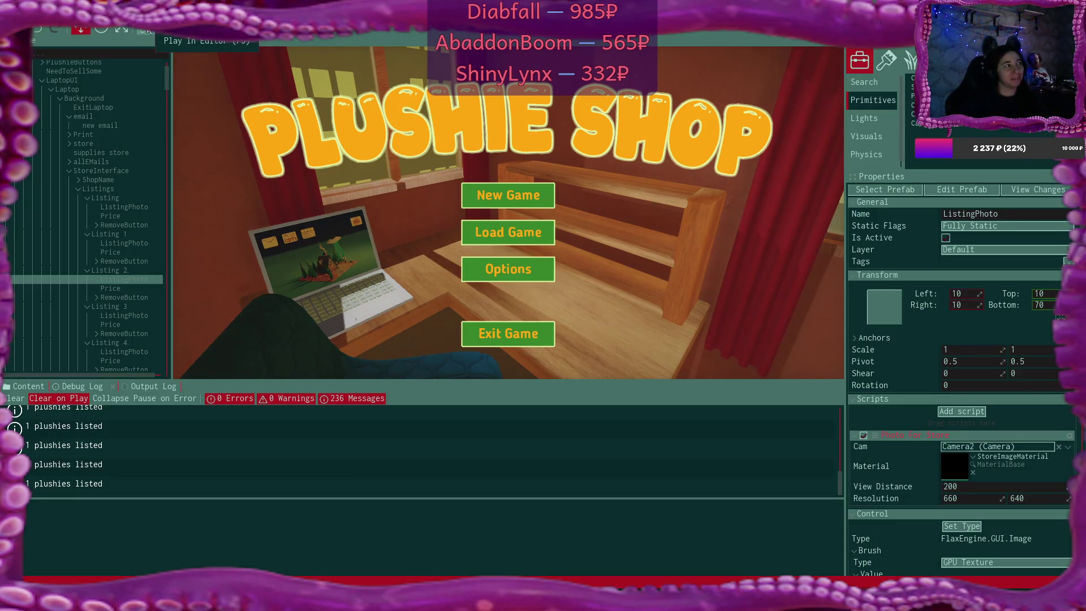
pyautogui.click(145, 30)
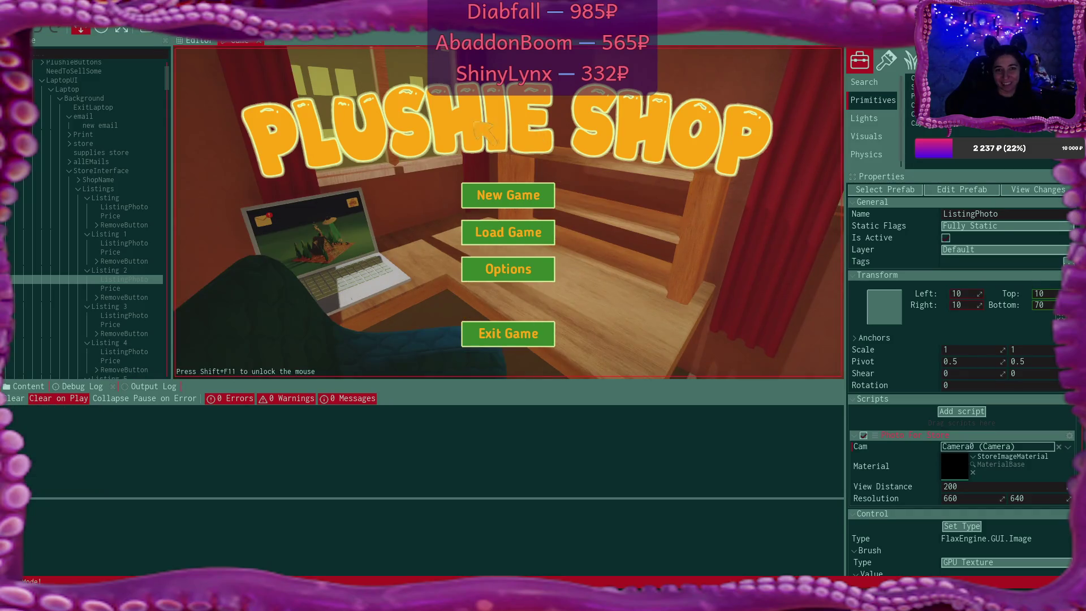
# Start a new game over the old save and read the congratulations email's plushie pattern
pyautogui.click(539, 187)
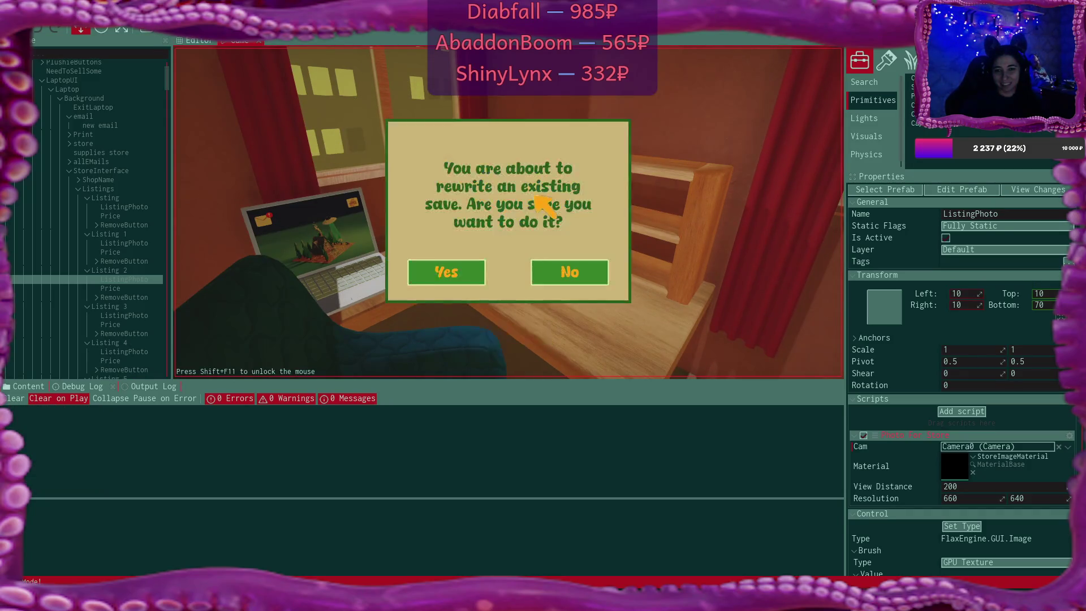
pyautogui.click(483, 268)
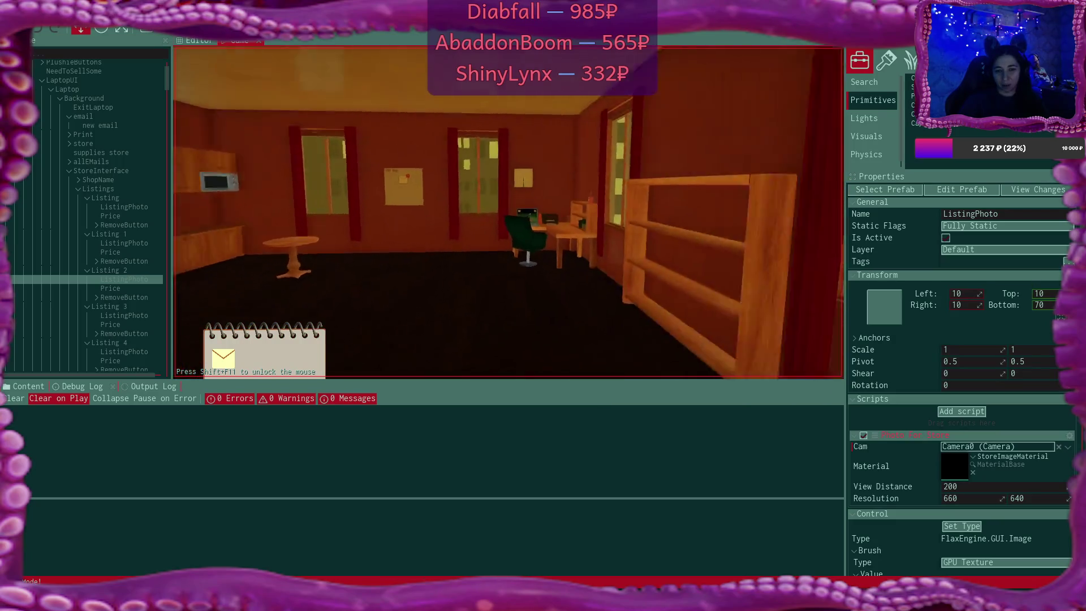
pyautogui.press('w')
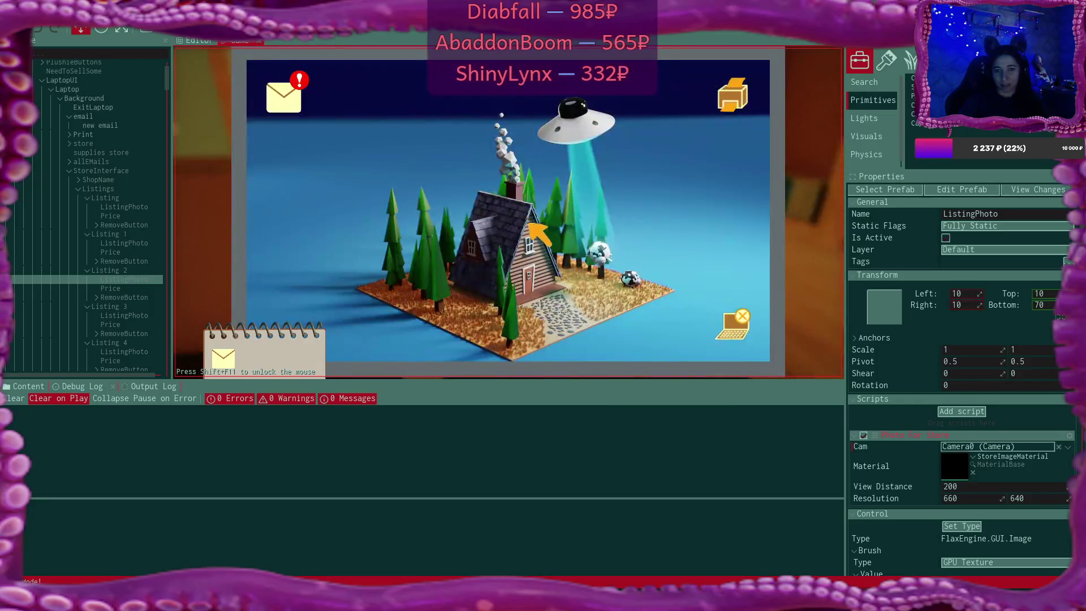
pyautogui.click(293, 89)
pyautogui.click(524, 136)
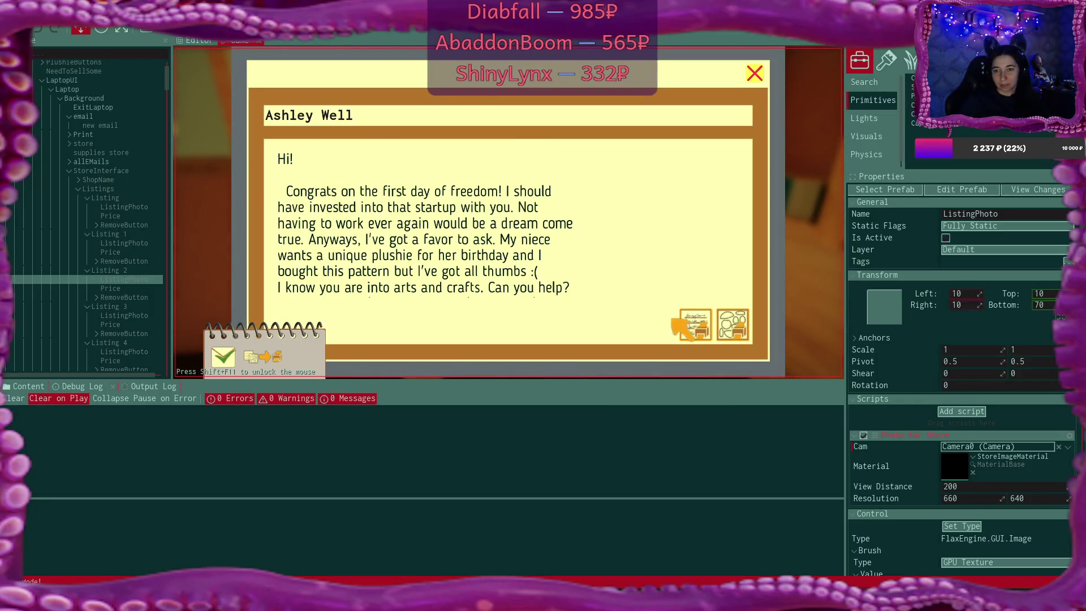
pyautogui.click(729, 330)
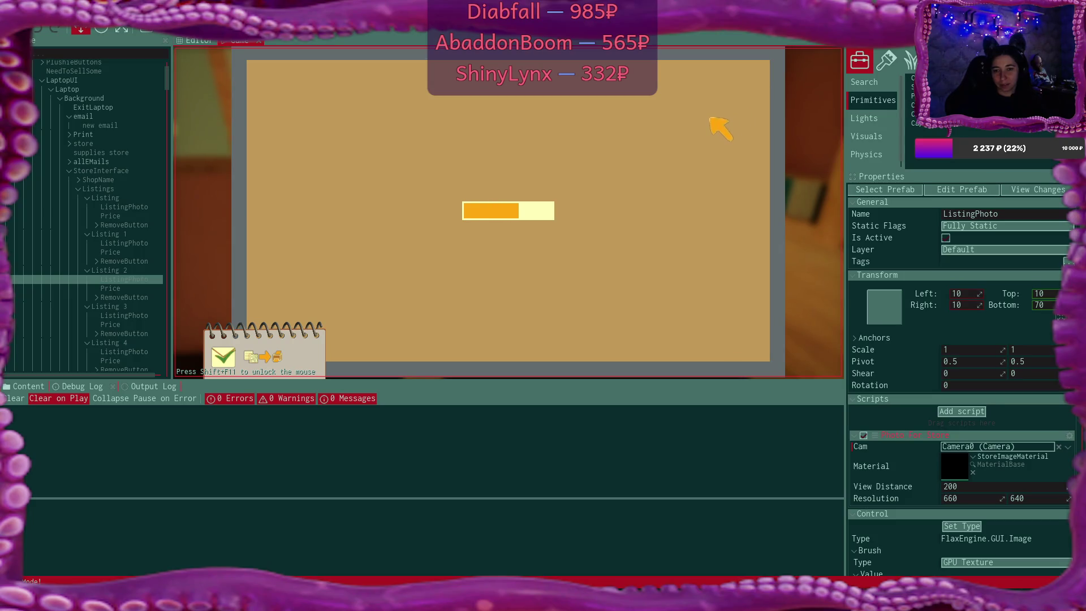
pyautogui.click(754, 75)
pyautogui.click(754, 74)
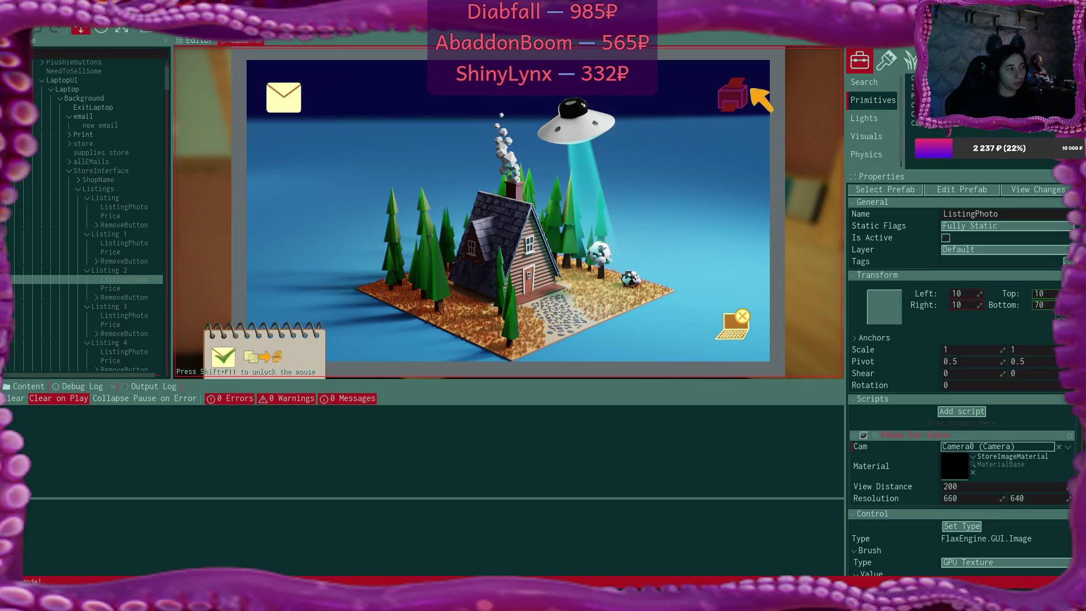
# Remove all three listings from the online store and leave the laptop
pyautogui.click(738, 97)
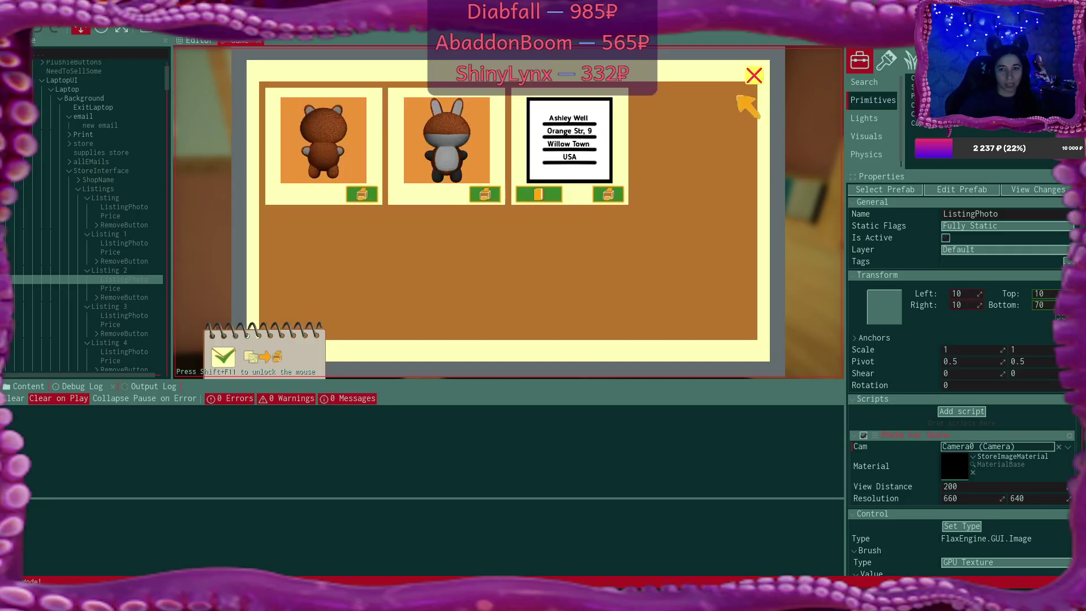
pyautogui.click(364, 194)
pyautogui.click(367, 194)
pyautogui.click(366, 194)
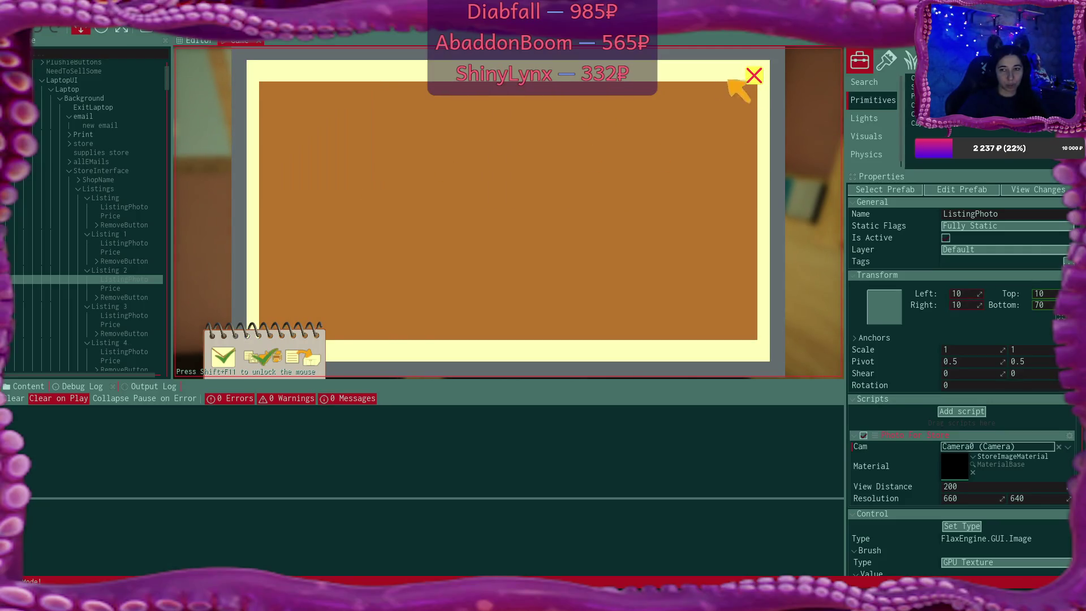
pyautogui.click(754, 76)
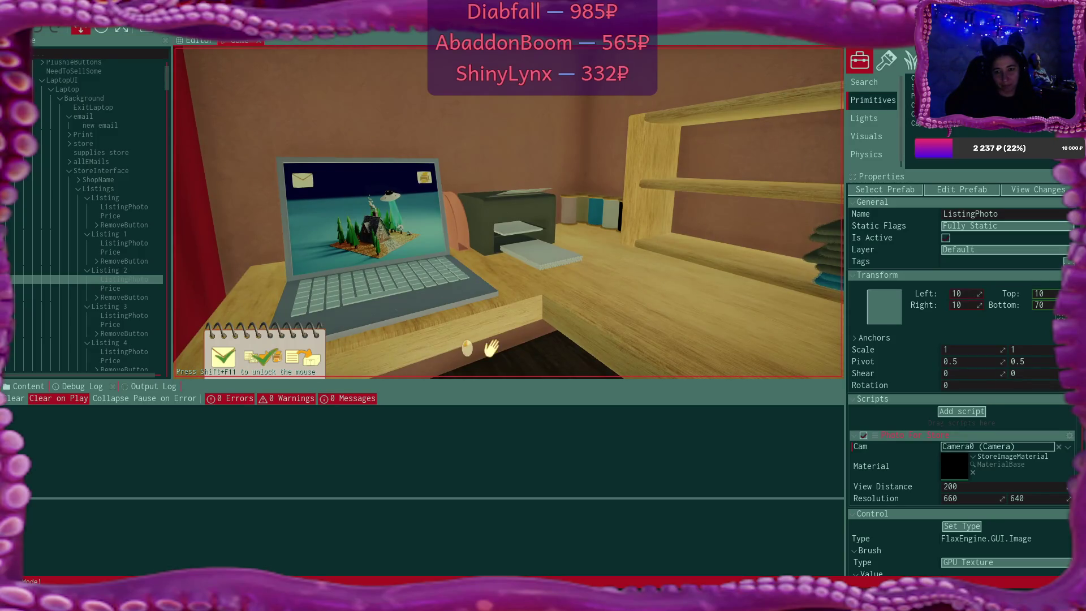
# Put the printed address label on the desk and take the box from the drawer
pyautogui.press('e')
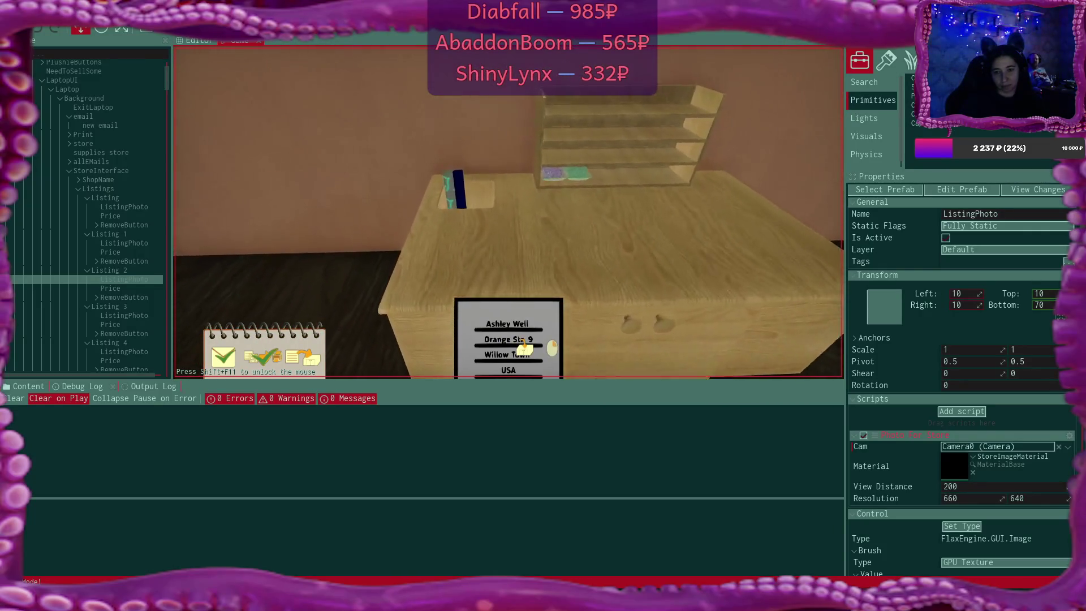
pyautogui.press('e')
pyautogui.press('s')
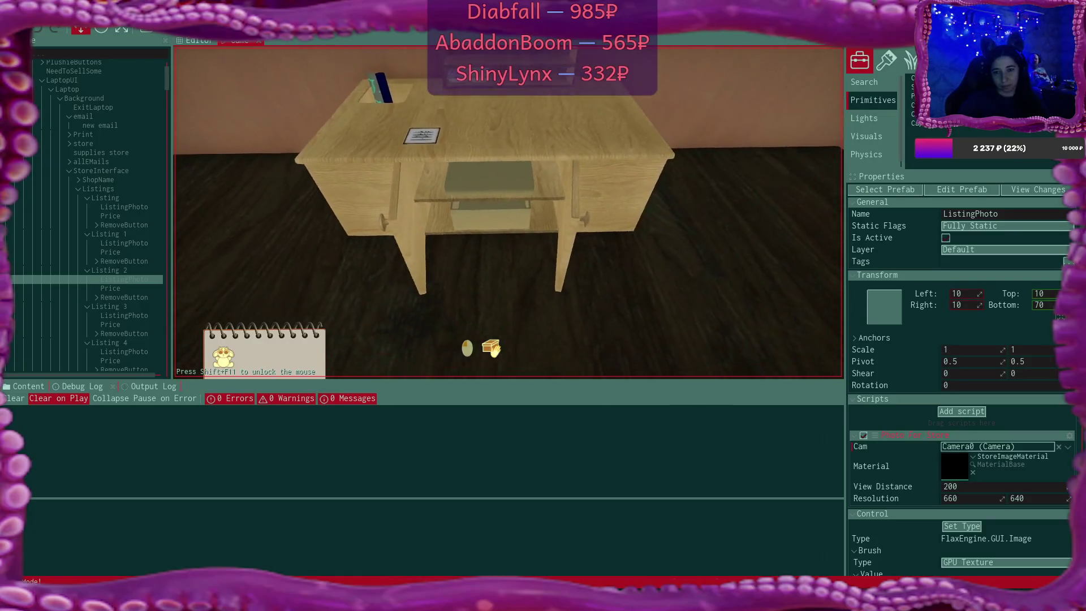
pyautogui.press('e')
pyautogui.press('e')
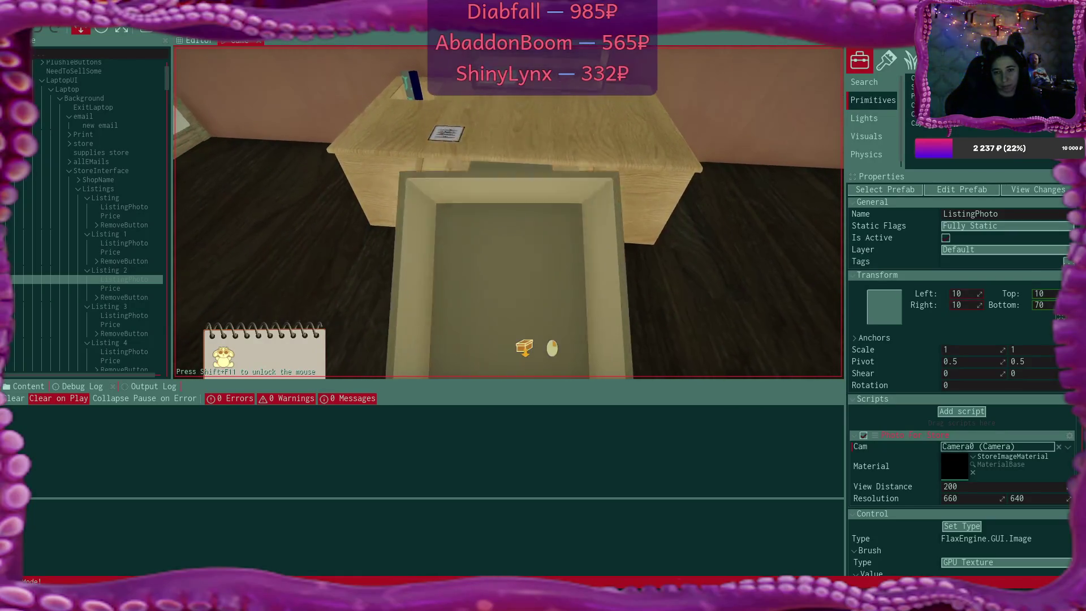
pyautogui.press('e')
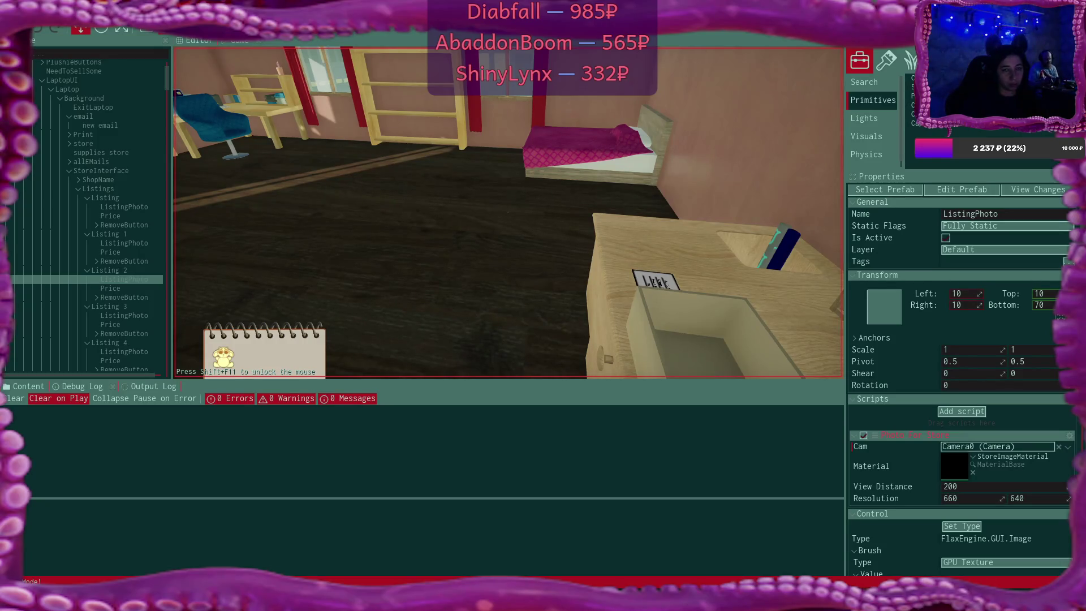
# Select the SleepCycle panel in the editor, then hand control back to the game
pyautogui.hotkey('shift', 'F11')
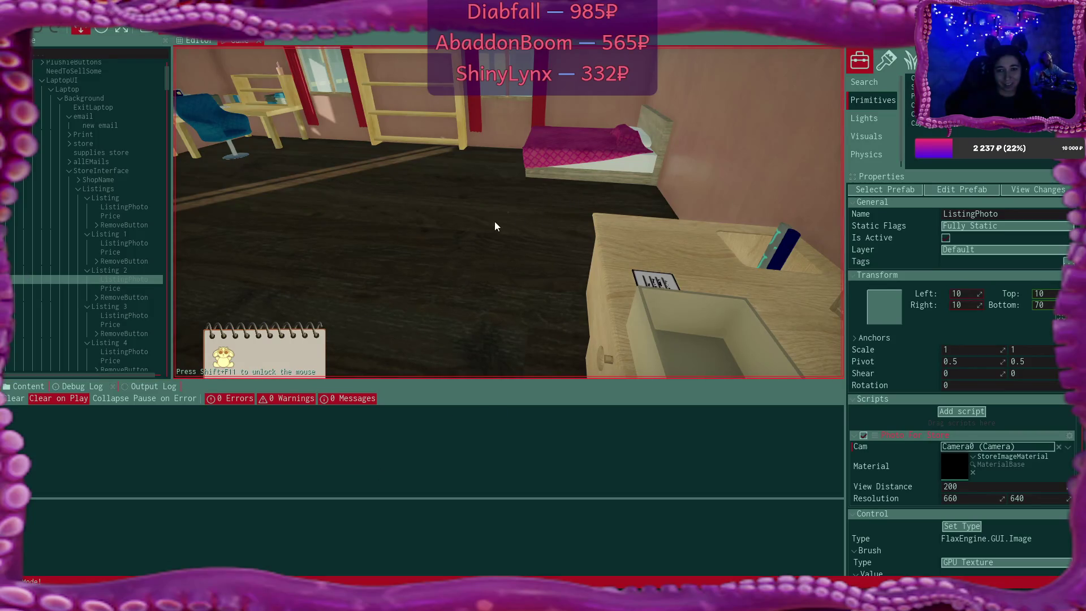
pyautogui.click(509, 212)
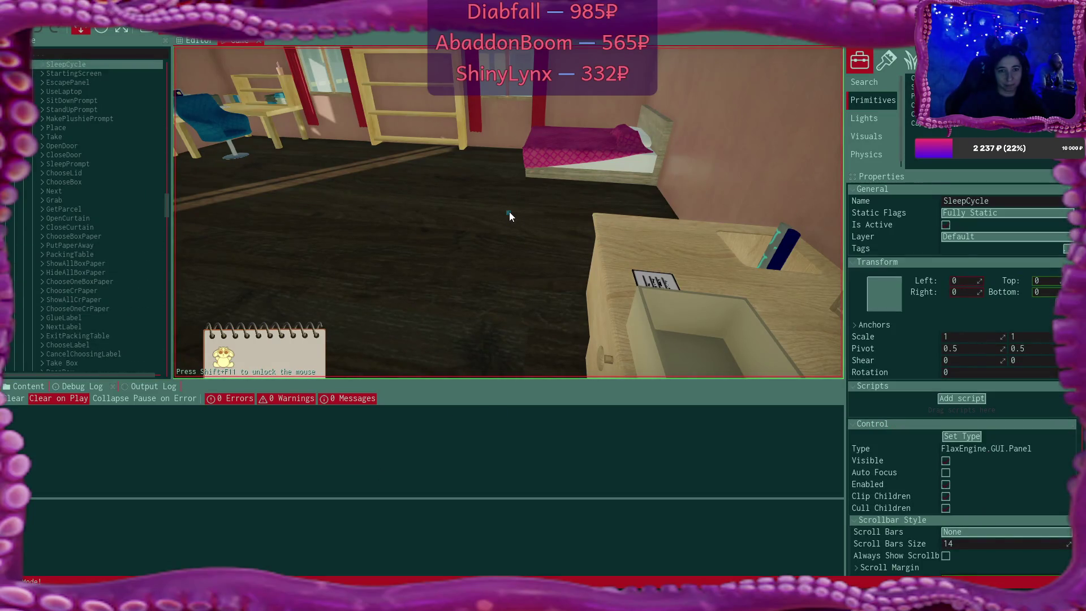
pyautogui.click(509, 212)
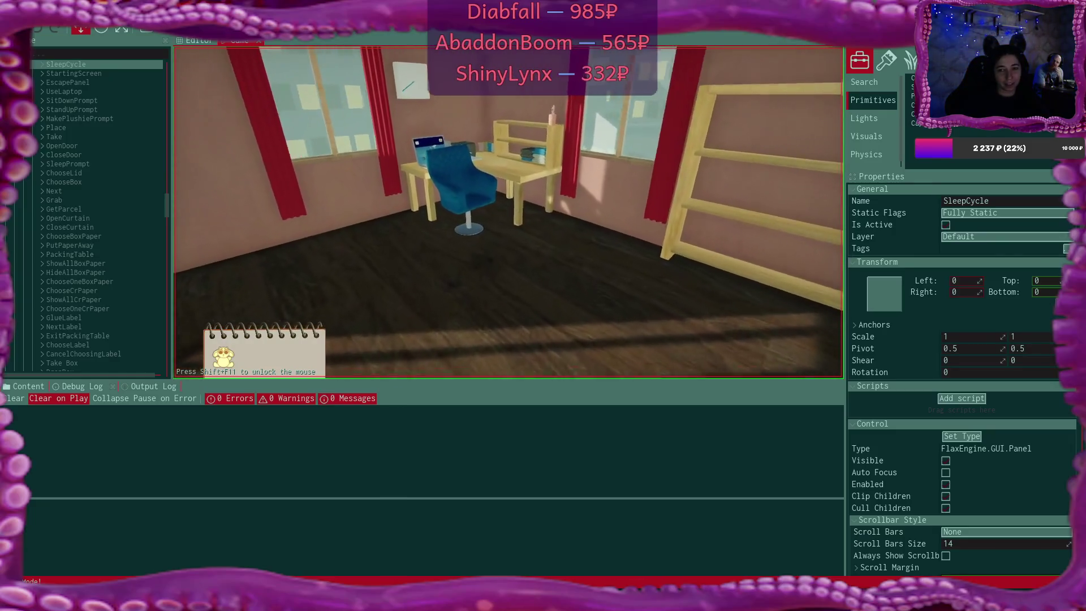
# Take the white plushie from the shelf and place it on the packing desk
pyautogui.press('w')
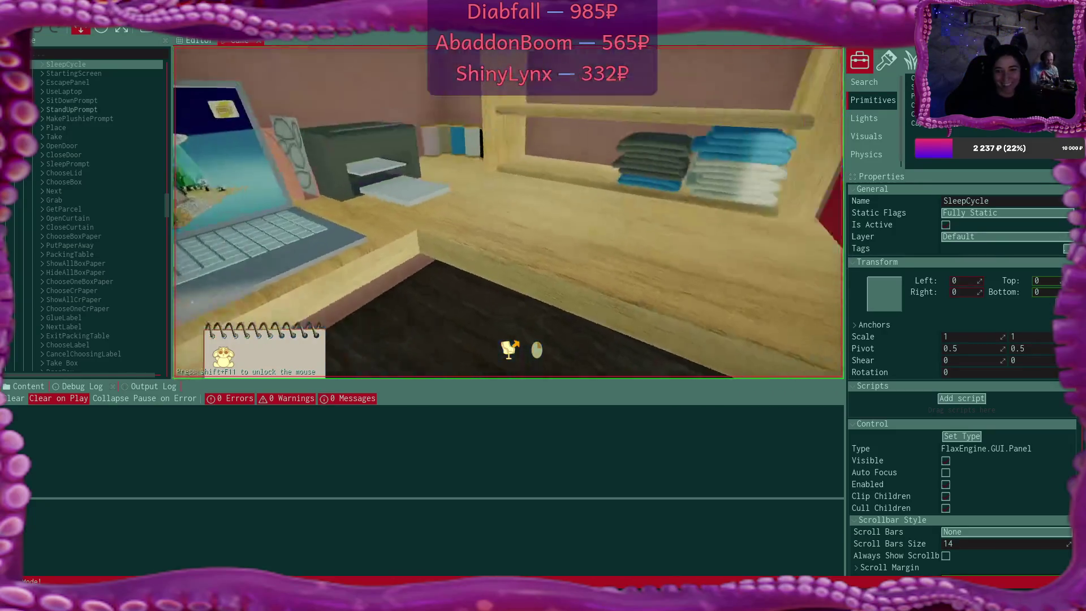
pyautogui.click(507, 212)
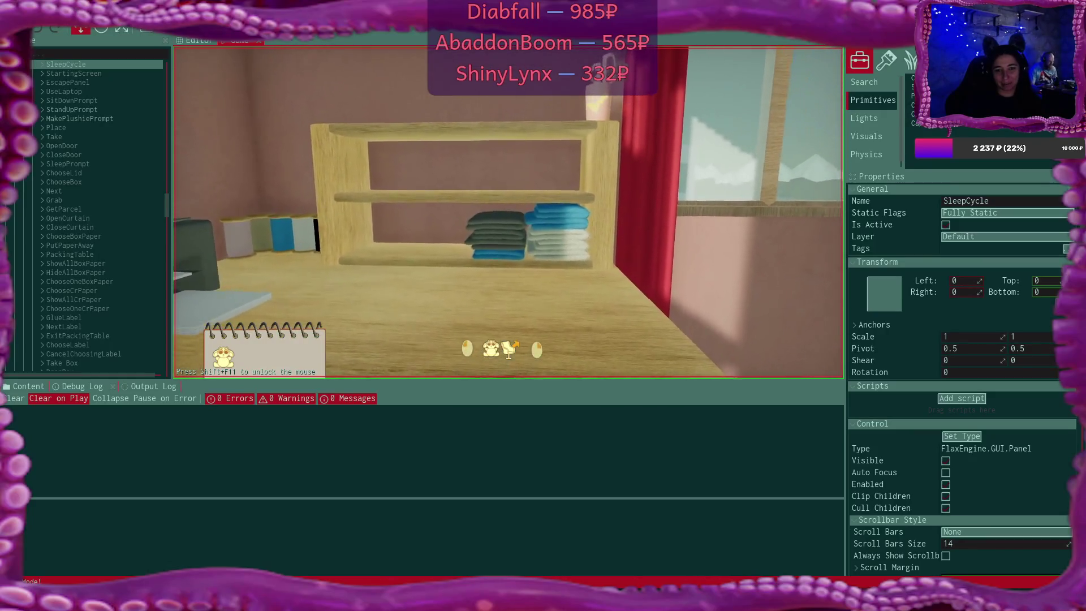
pyautogui.click(649, 111)
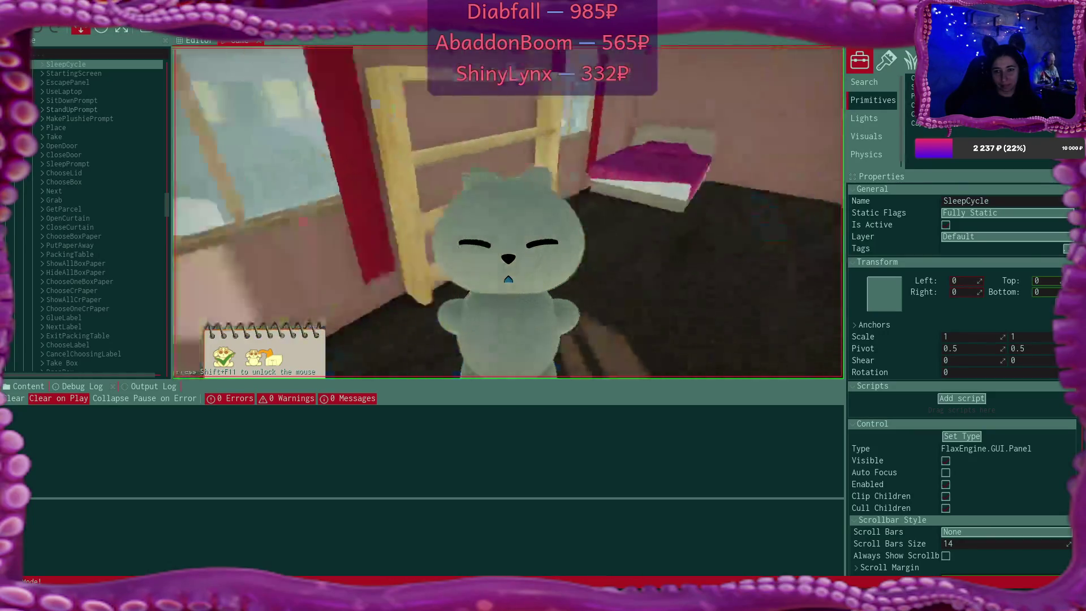
pyautogui.press('w')
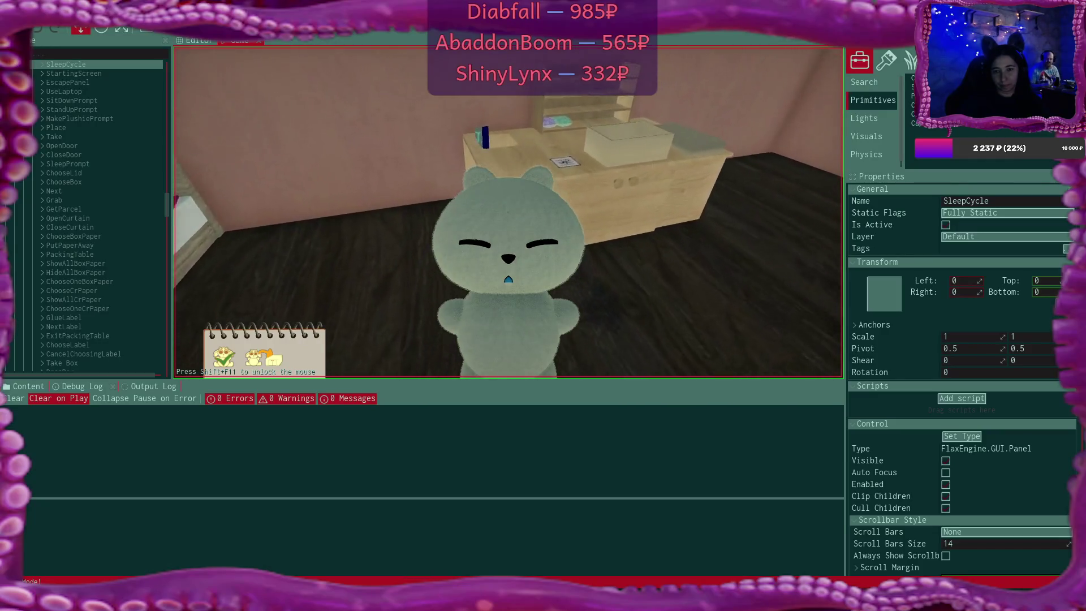
pyautogui.click(508, 279)
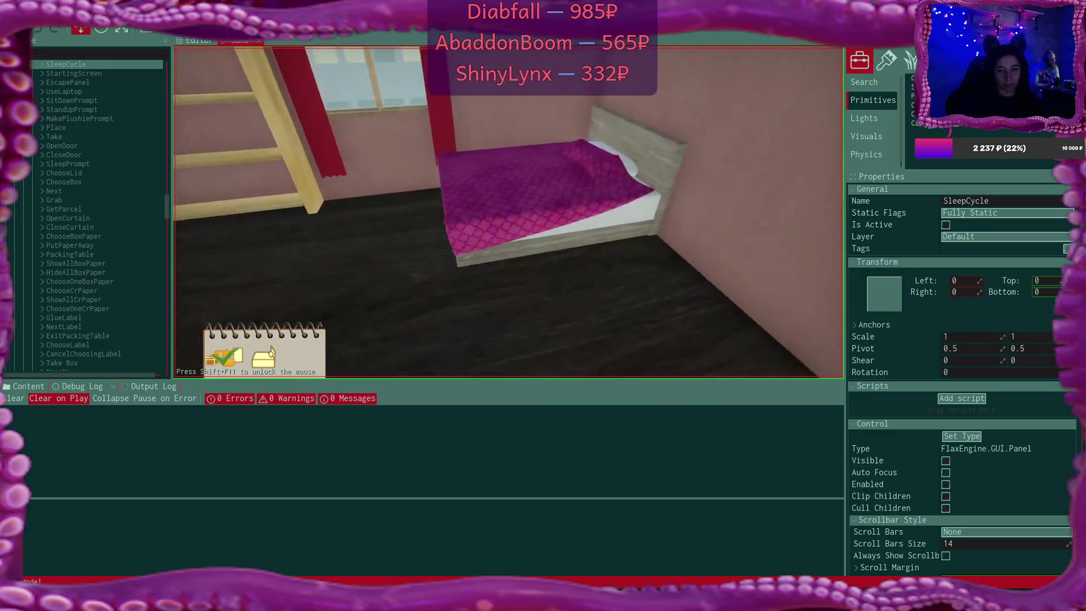
# Sleep to the next day, wake up, and sit down at the laptop
pyautogui.click(509, 213)
pyautogui.click(448, 271)
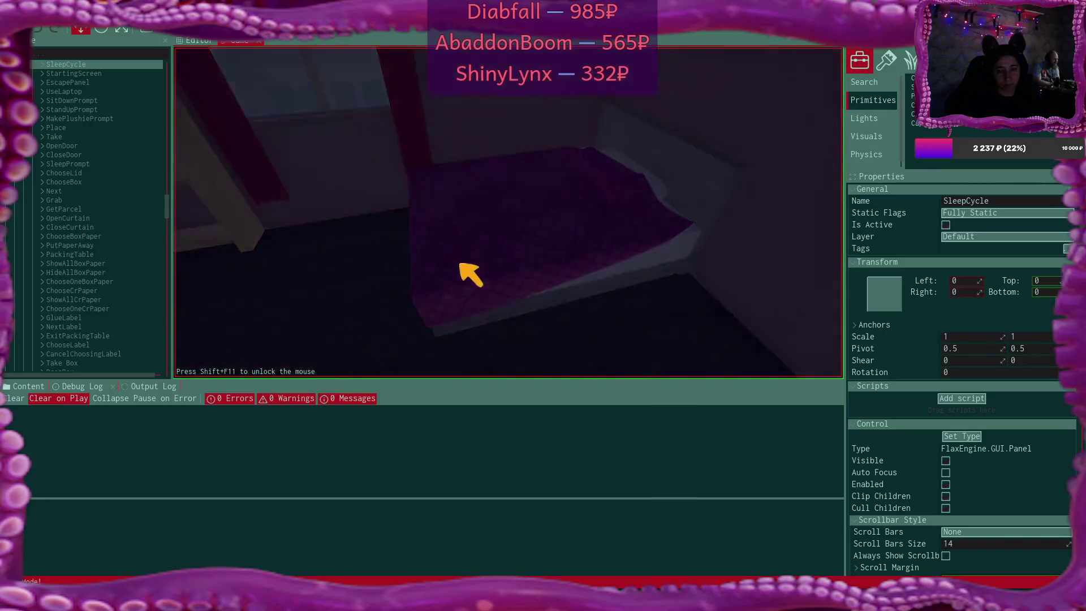
pyautogui.click(515, 332)
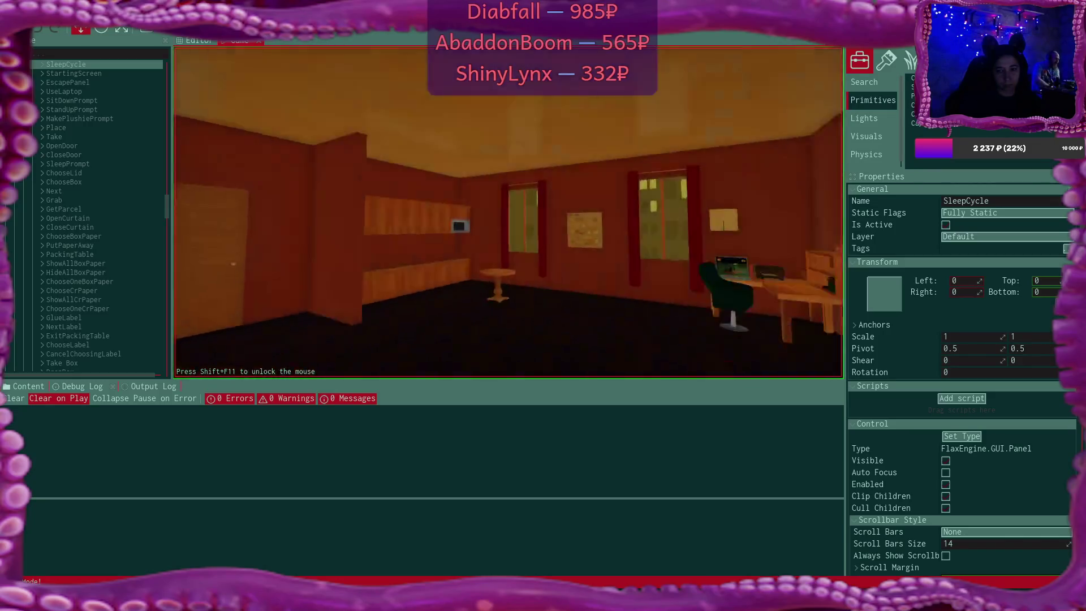
pyautogui.press('w')
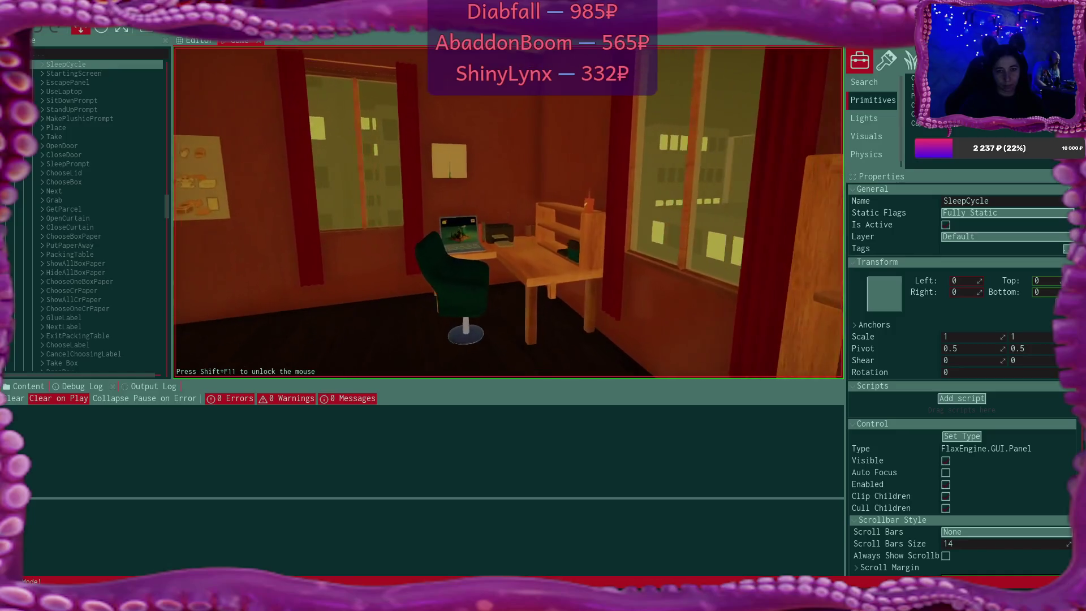
pyautogui.click(496, 342)
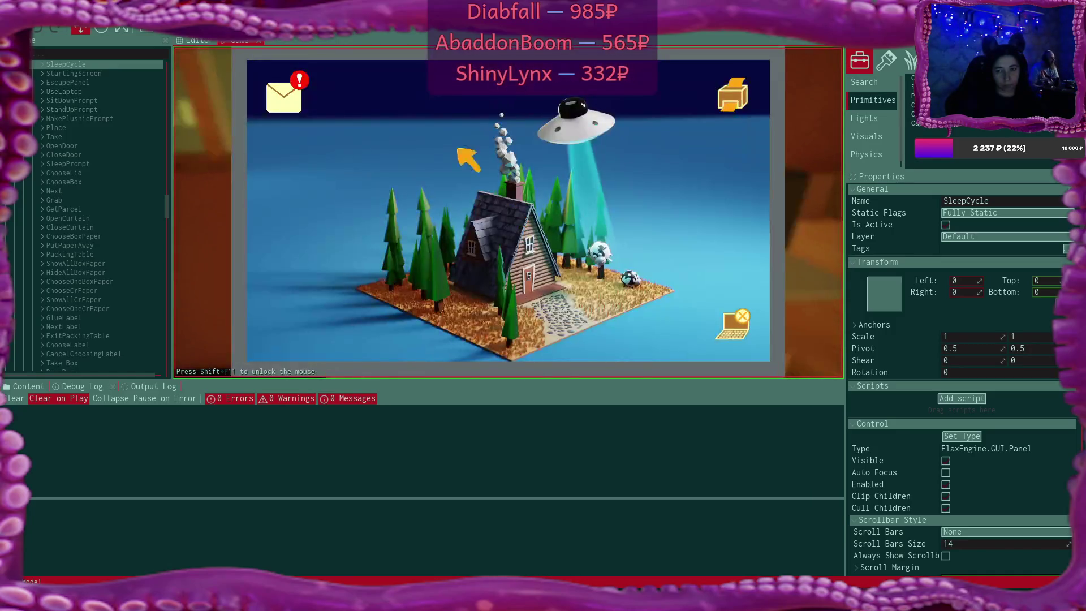
# Open the email with the supplies store link, then close the mail window
pyautogui.click(289, 90)
pyautogui.click(481, 160)
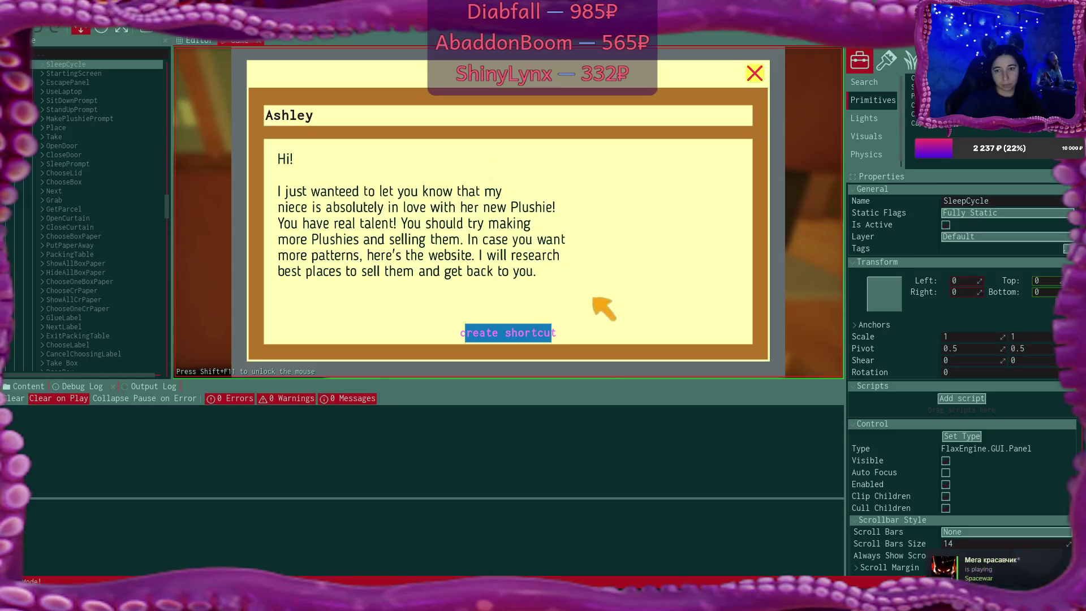
pyautogui.click(540, 333)
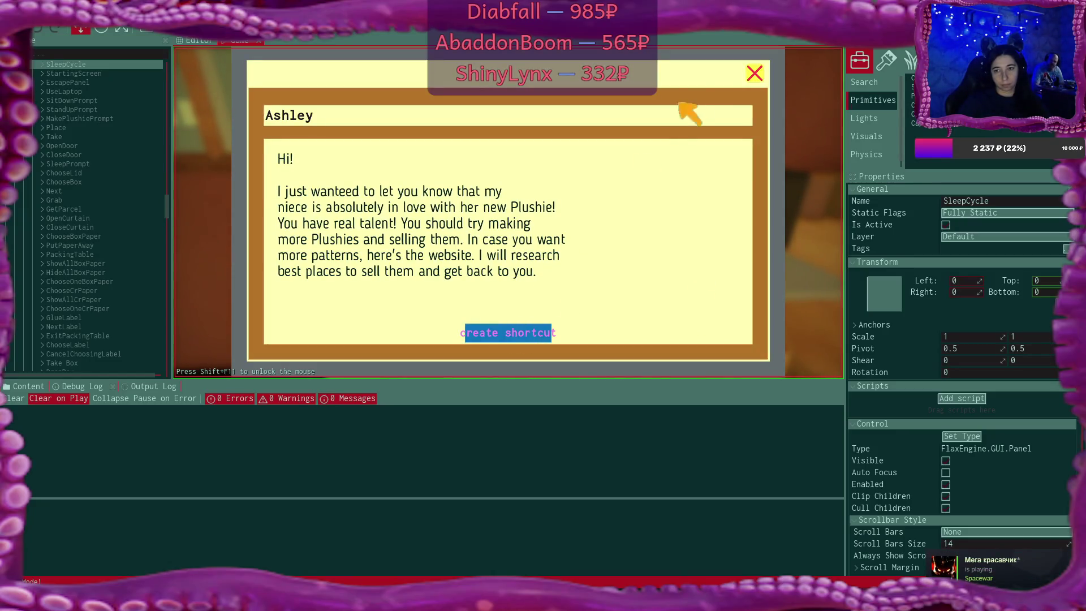
pyautogui.click(746, 74)
pyautogui.click(755, 77)
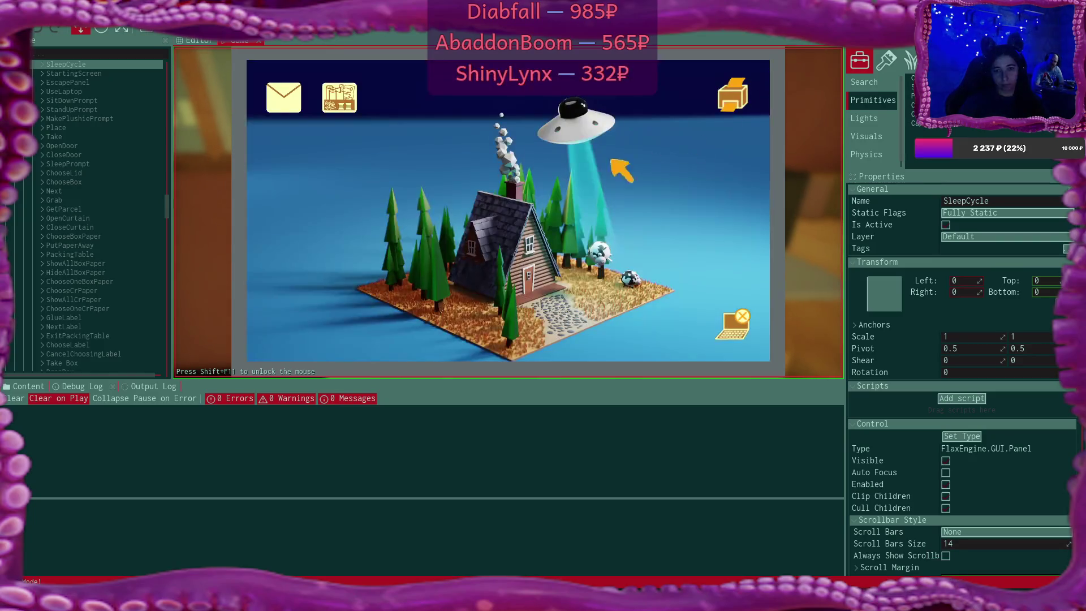
# Browse the supplies store categories and add the pink paper roll to the cart
pyautogui.click(342, 101)
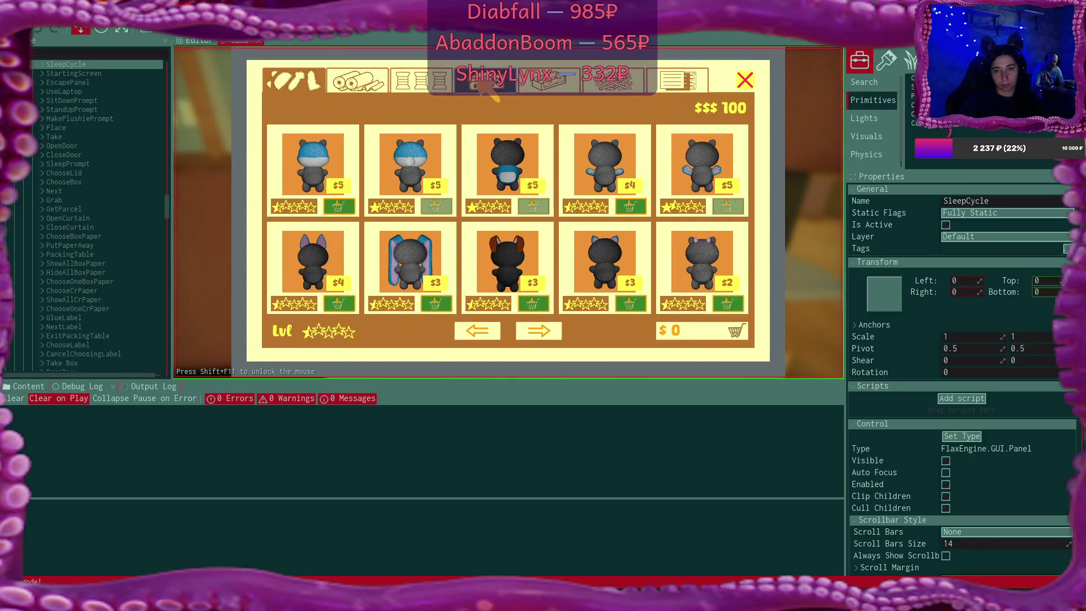
pyautogui.click(483, 82)
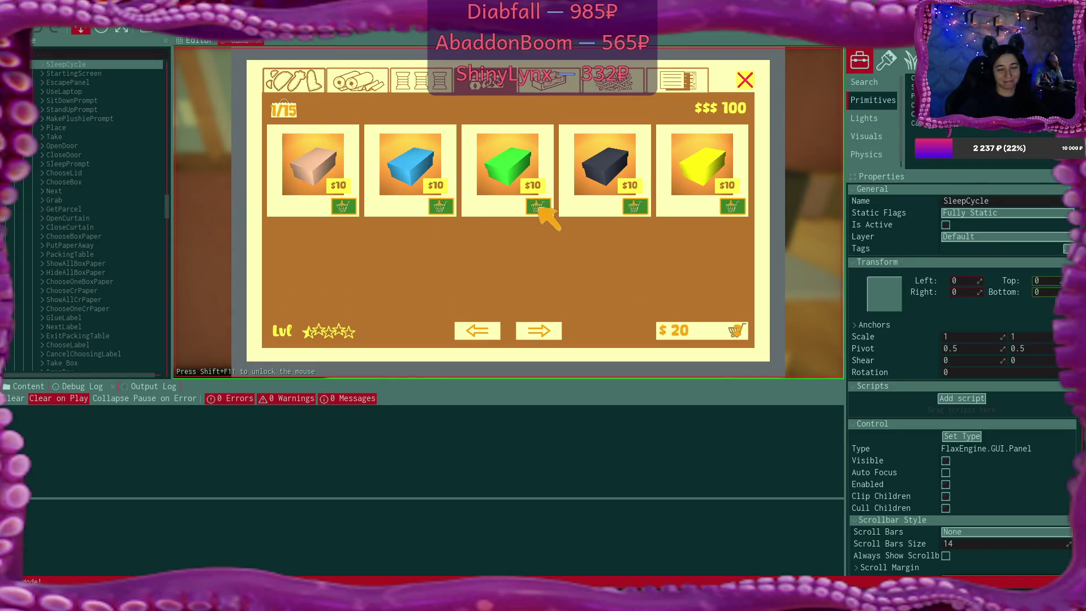
pyautogui.click(357, 81)
pyautogui.click(733, 207)
pyautogui.click(540, 331)
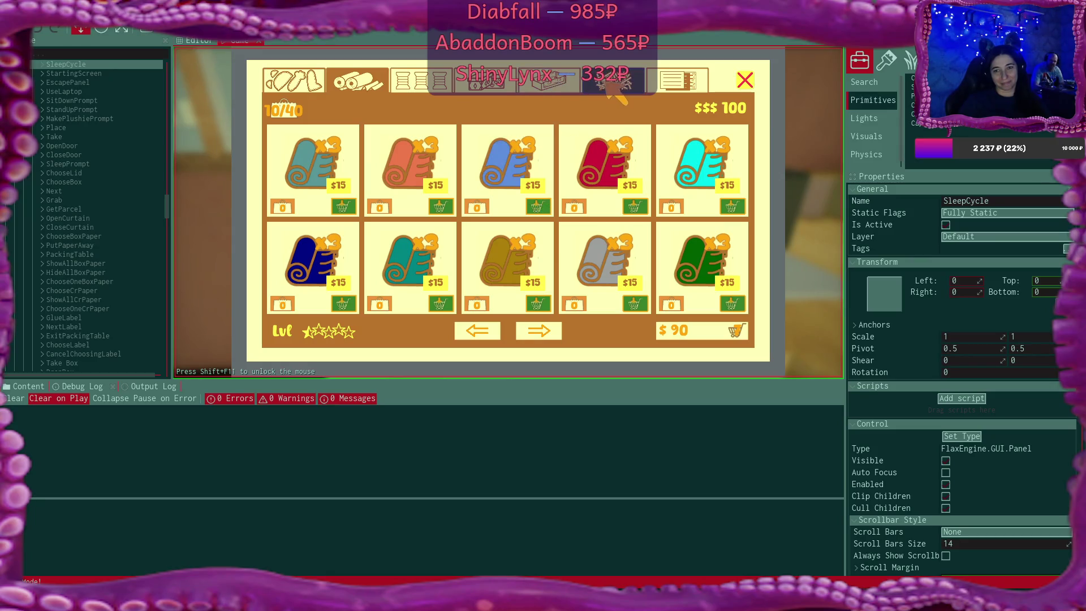
pyautogui.click(686, 76)
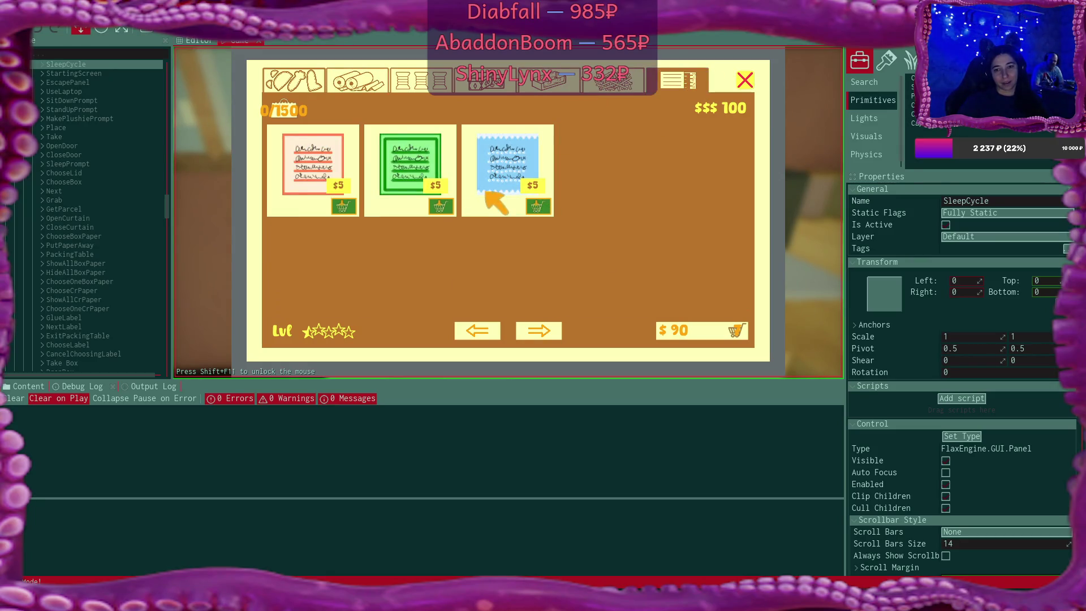
pyautogui.click(608, 85)
pyautogui.click(491, 85)
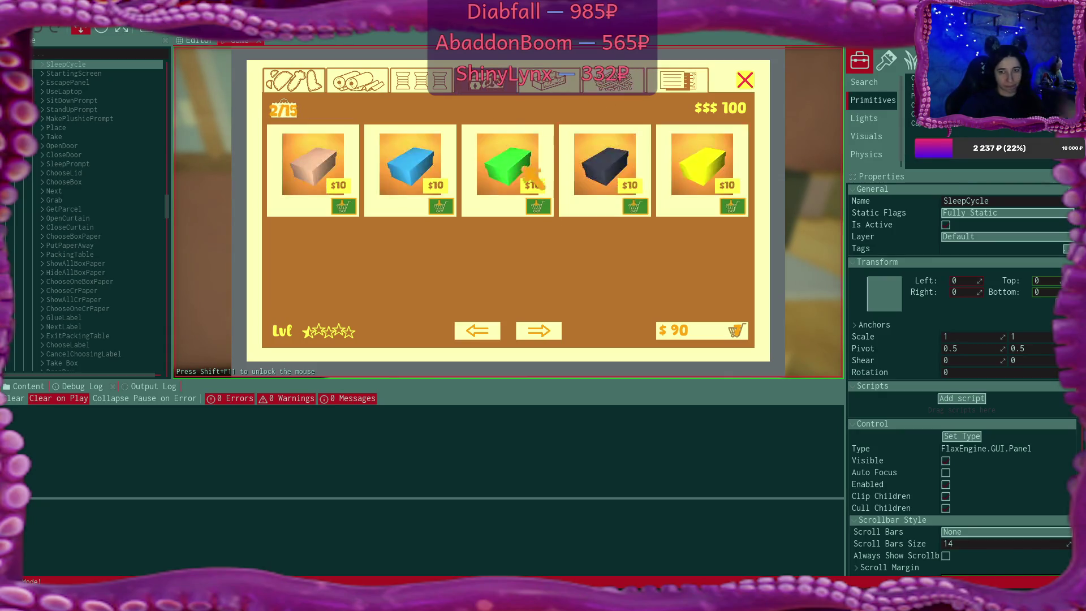
# Buy everything in the cart and close the supplies store
pyautogui.click(736, 331)
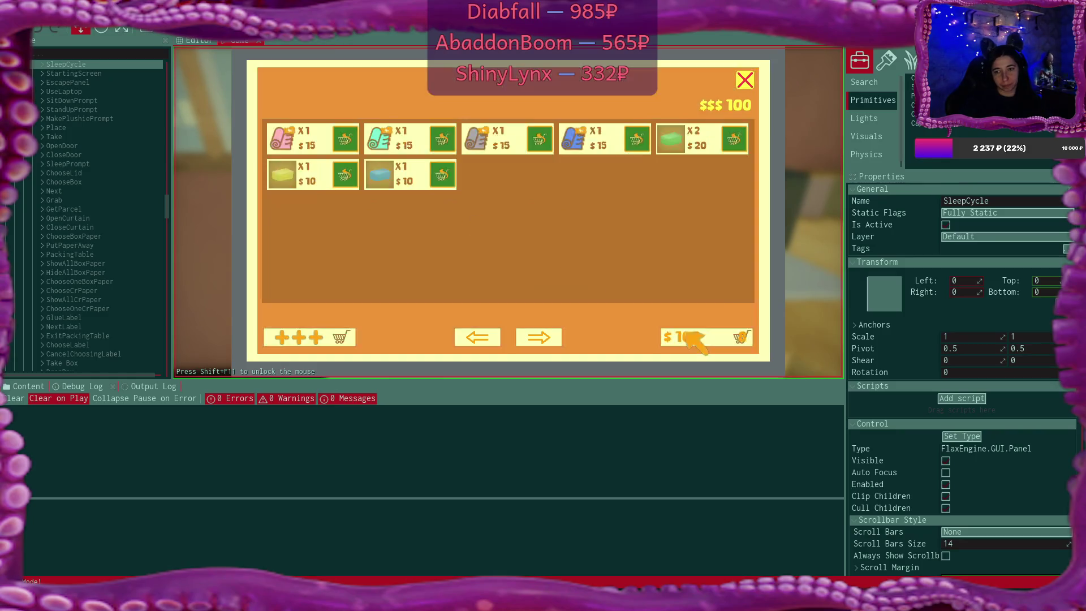
pyautogui.click(737, 336)
pyautogui.click(744, 80)
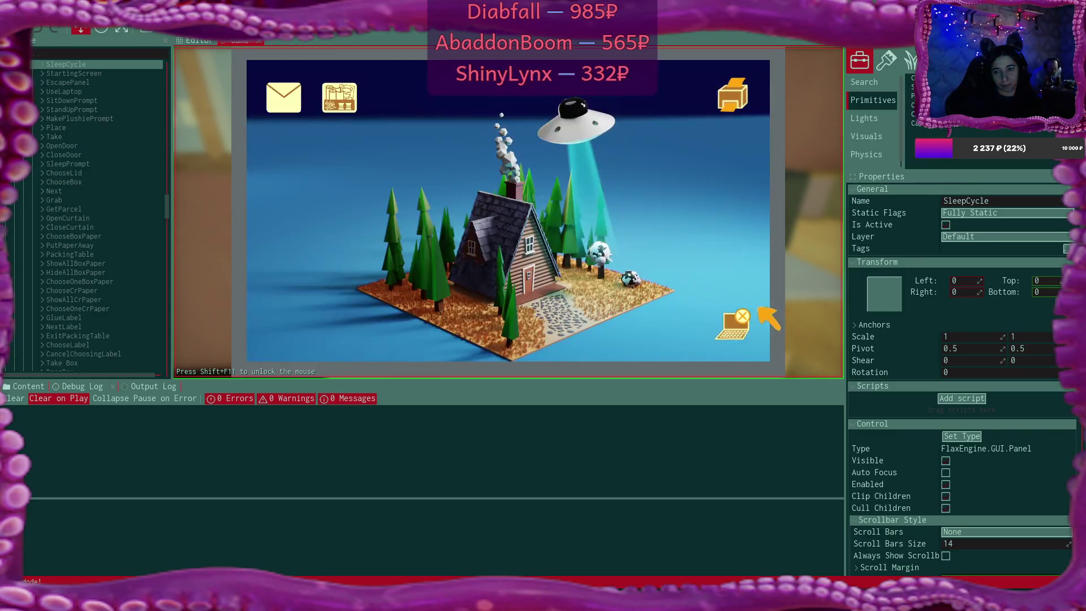
pyautogui.click(730, 320)
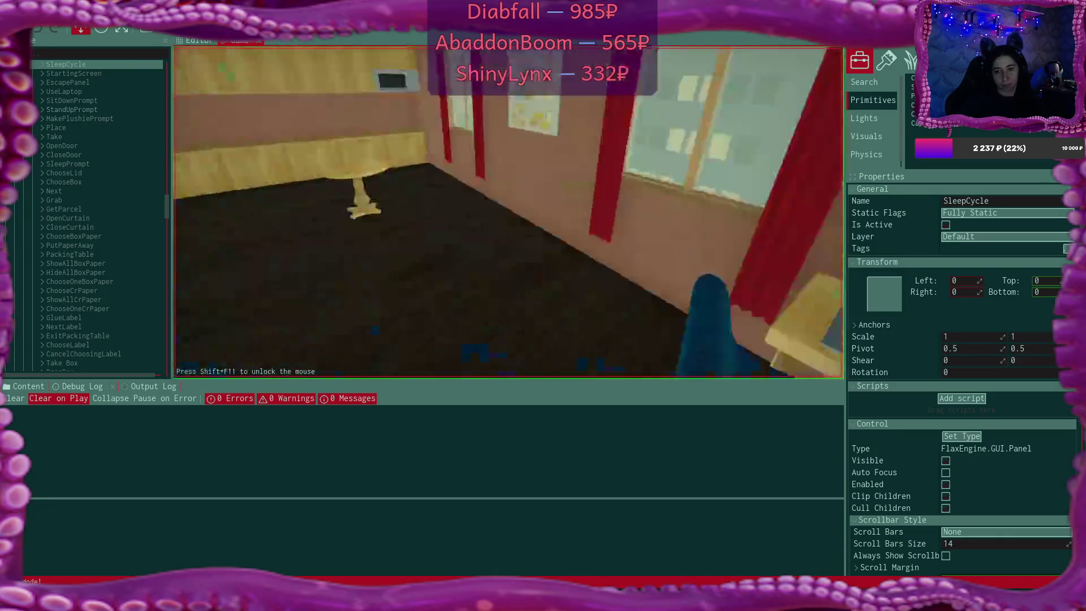
# Walk to the desk laptop and start the online shop from the selling-plushies email in Bmail
pyautogui.press('w')
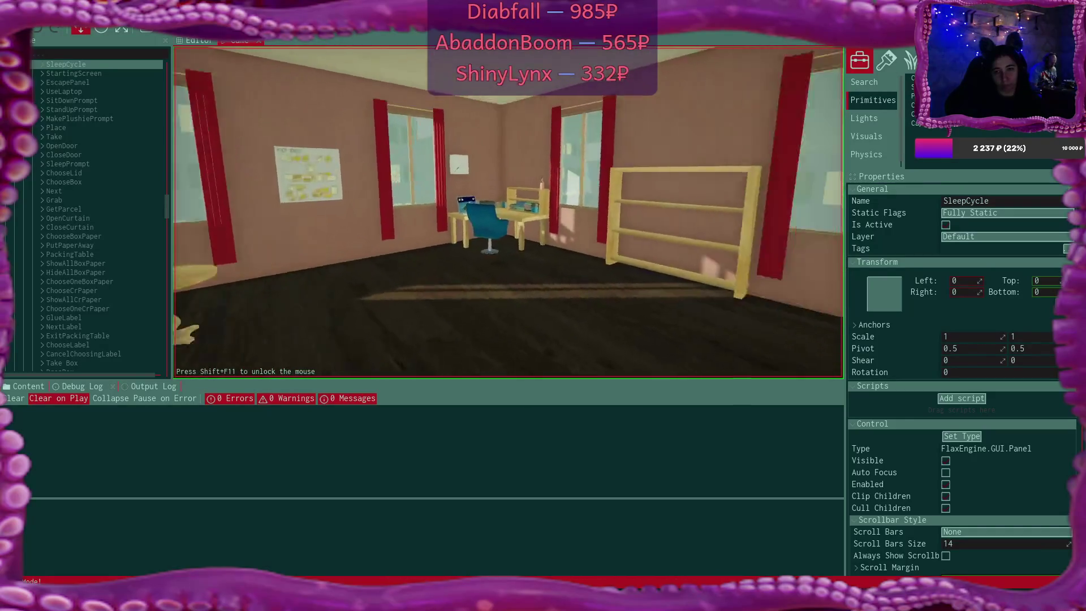
pyautogui.press('w')
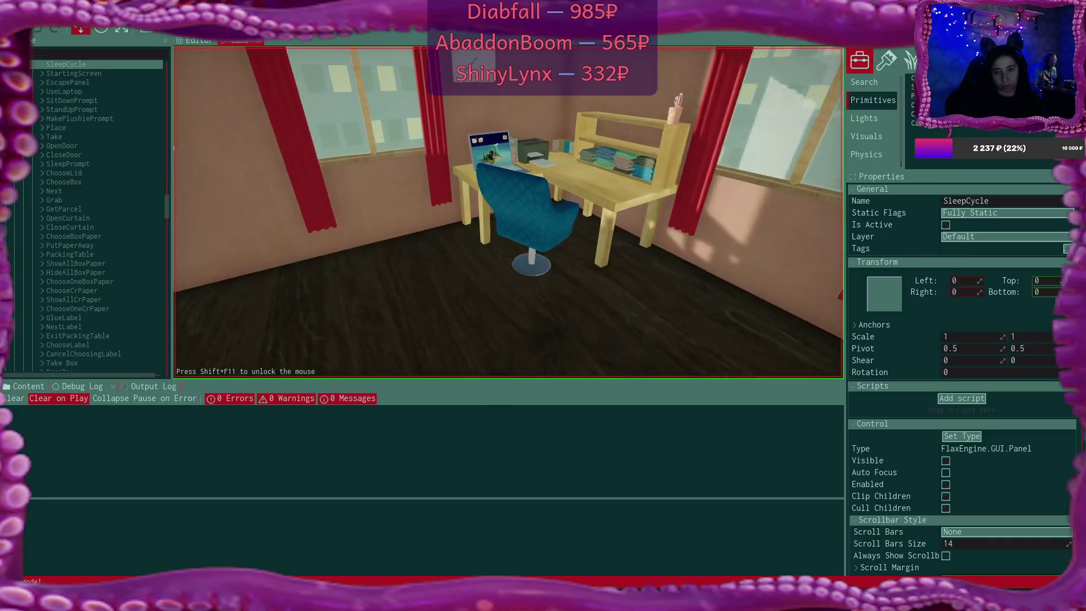
pyautogui.click(509, 349)
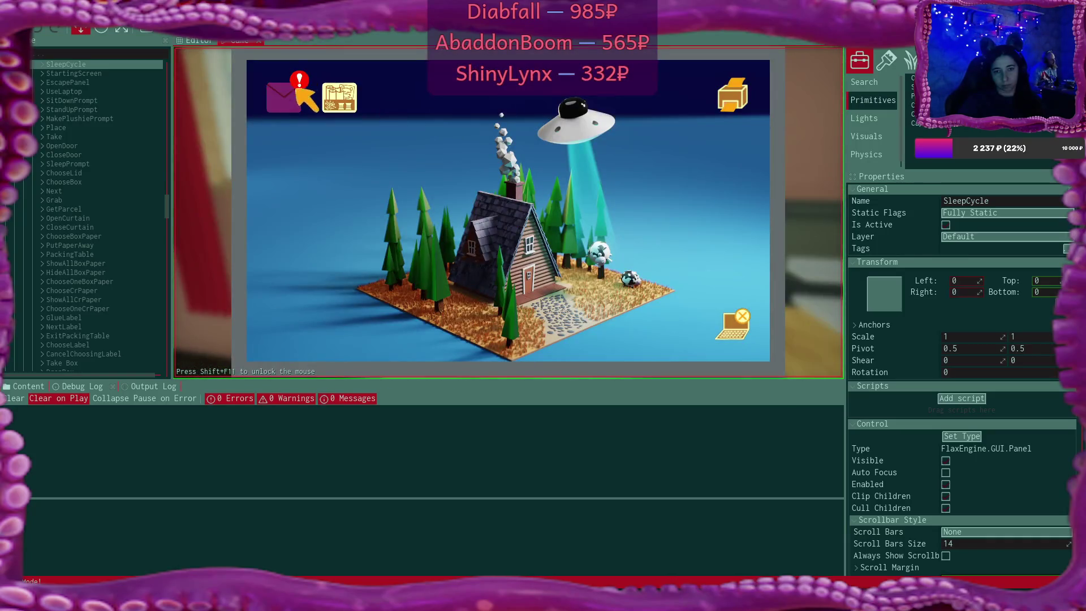
pyautogui.click(290, 95)
pyautogui.click(419, 182)
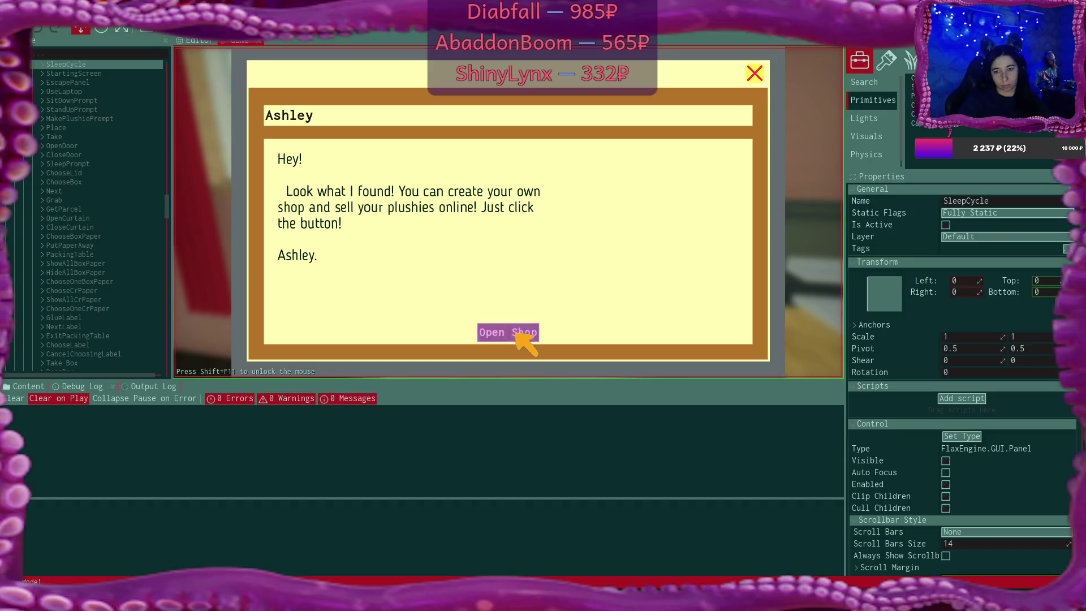
pyautogui.click(517, 333)
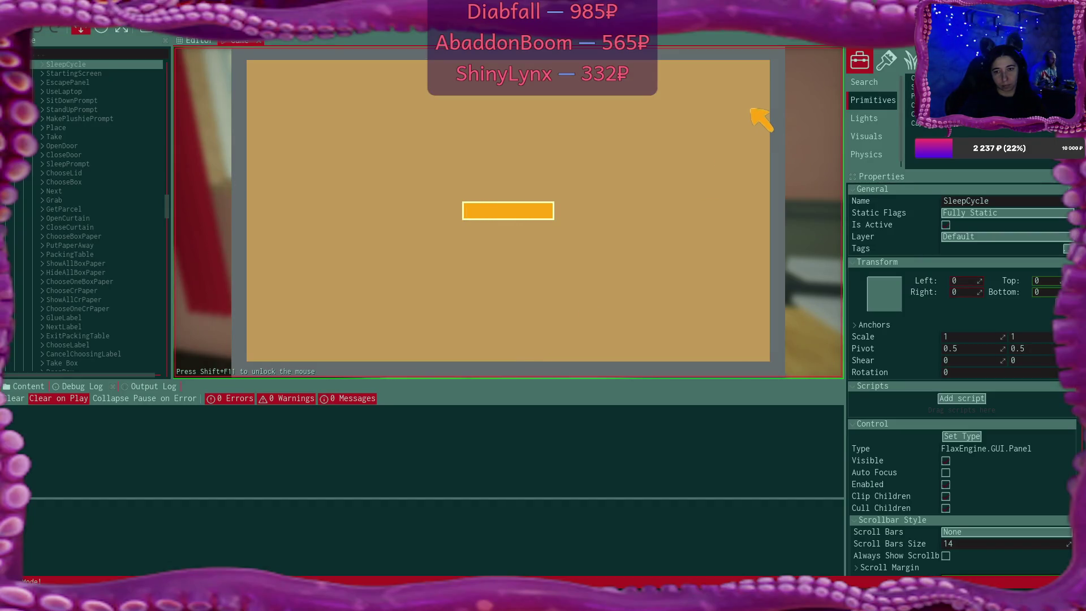
# Close the mail, name the new online shop 'Shop', then change the plushie's fabric colour
pyautogui.click(755, 72)
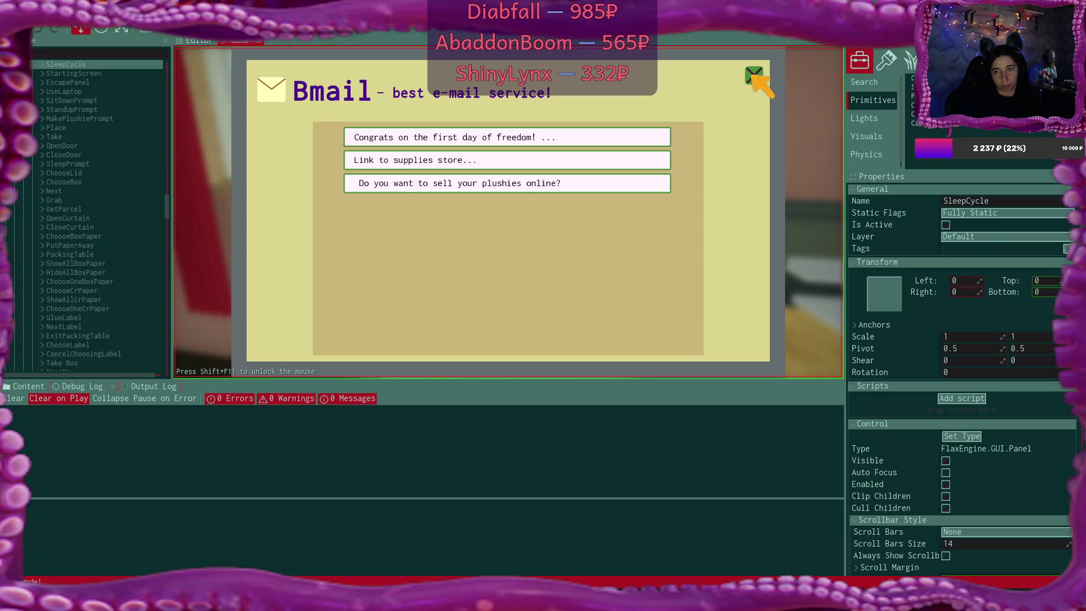
pyautogui.click(759, 78)
pyautogui.click(394, 97)
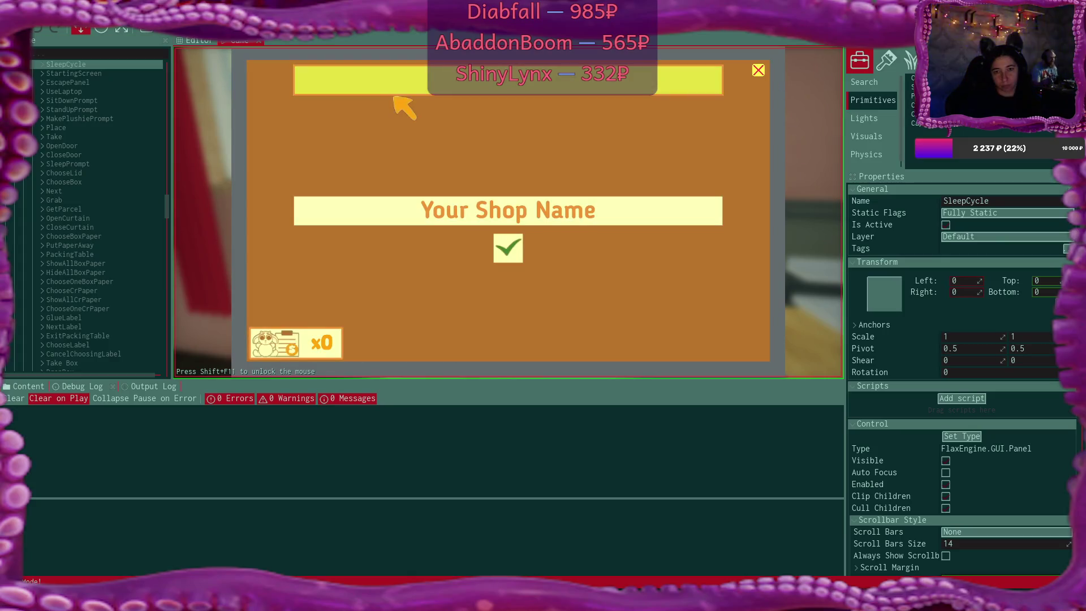
pyautogui.click(525, 208)
pyautogui.press('BackSpace')
pyautogui.write('Shop')
pyautogui.click(509, 247)
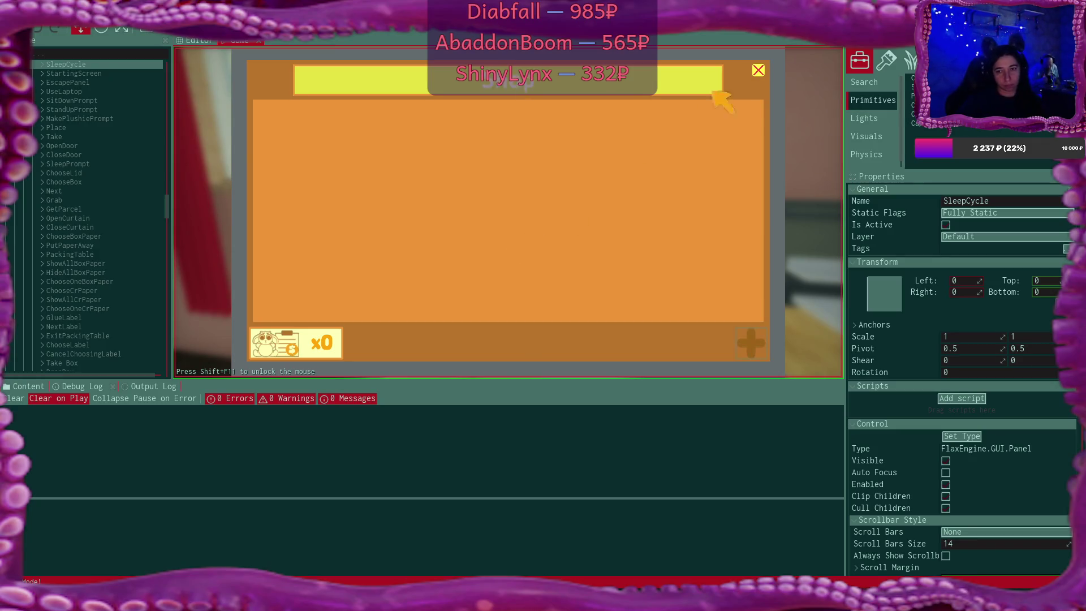
pyautogui.click(757, 69)
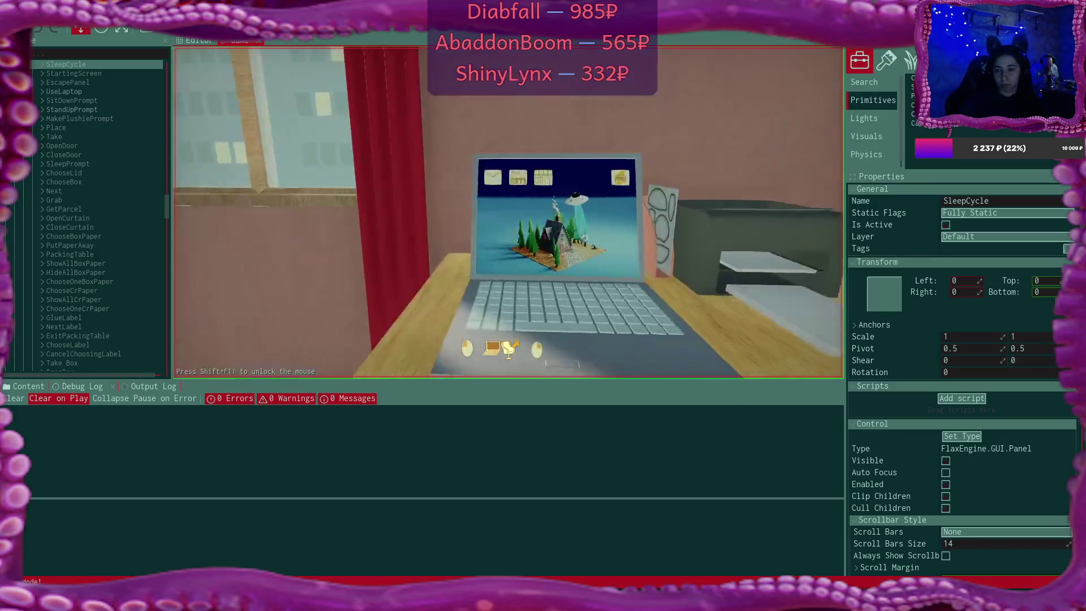
pyautogui.click(693, 294)
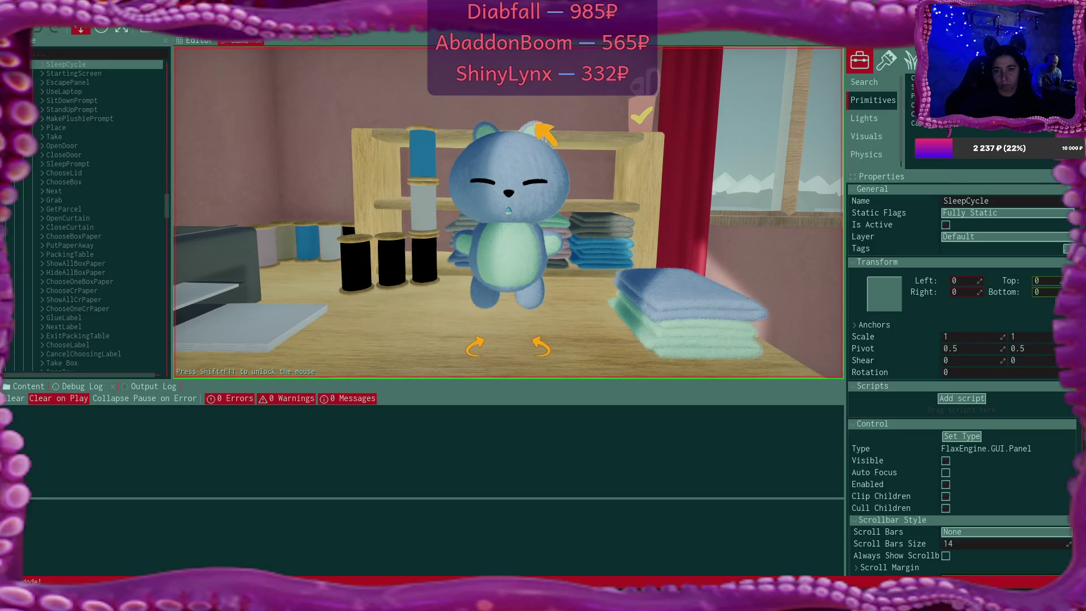
# Give the blue plushie long bunny ears and a green belly, then confirm it finished
pyautogui.click(536, 133)
pyautogui.click(523, 280)
pyautogui.click(520, 282)
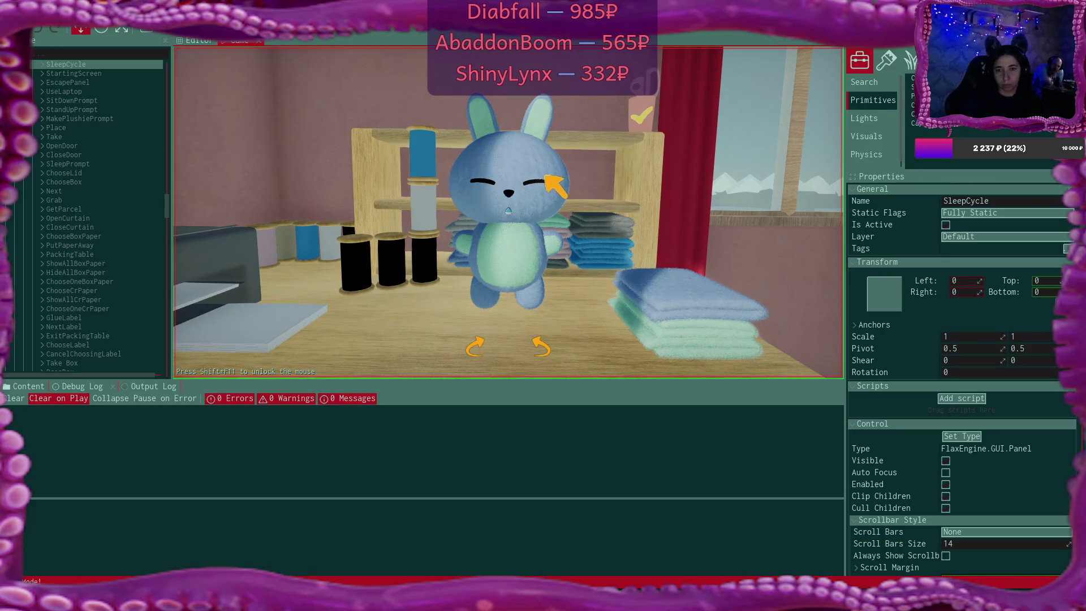
pyautogui.click(650, 113)
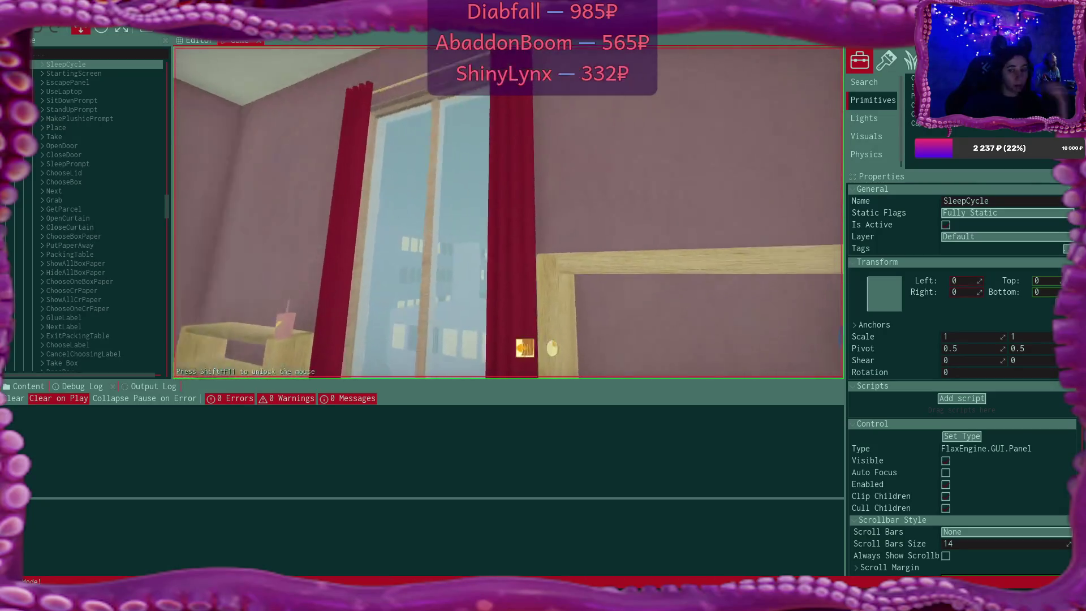
# Alt+Tab to the browser showing the Twitch stream and maximize its window
pyautogui.moveTo(508, 212)
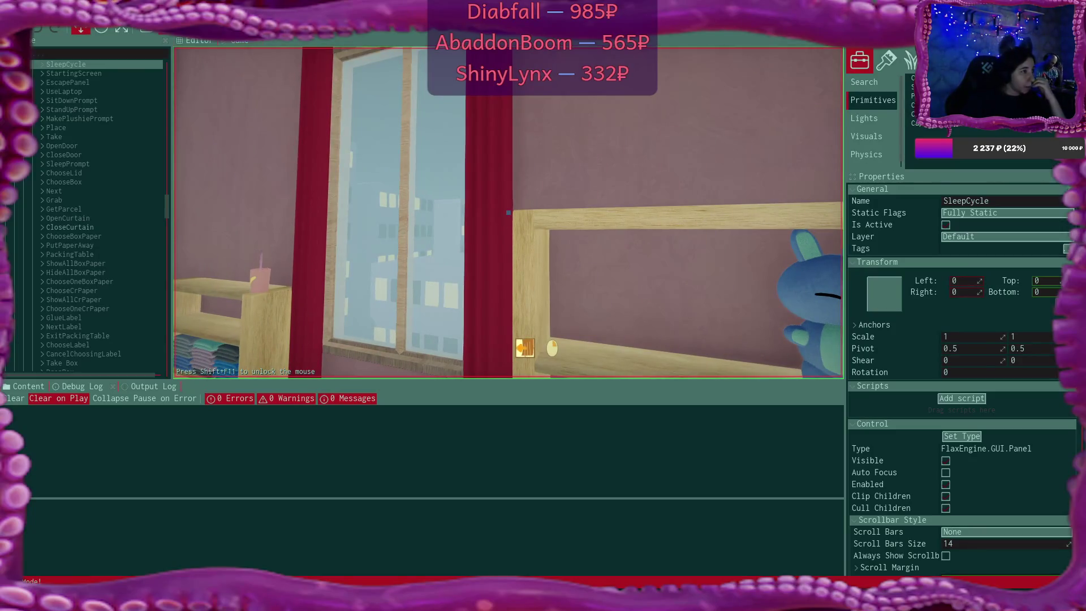
pyautogui.hotkey('alt', 'Tab')
pyautogui.click(895, 86)
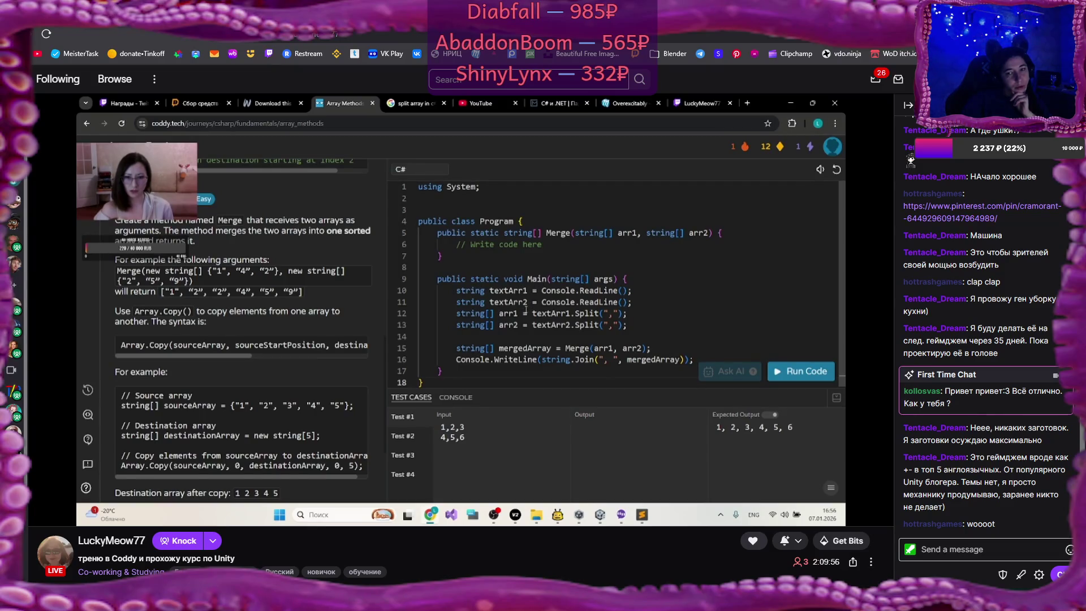
pyautogui.moveTo(66, 428)
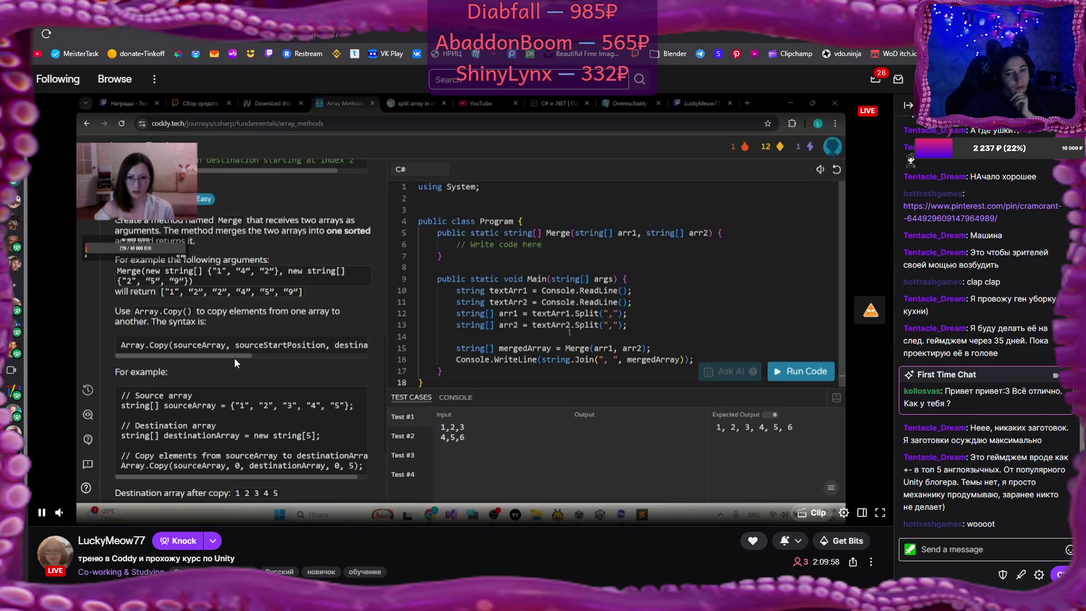
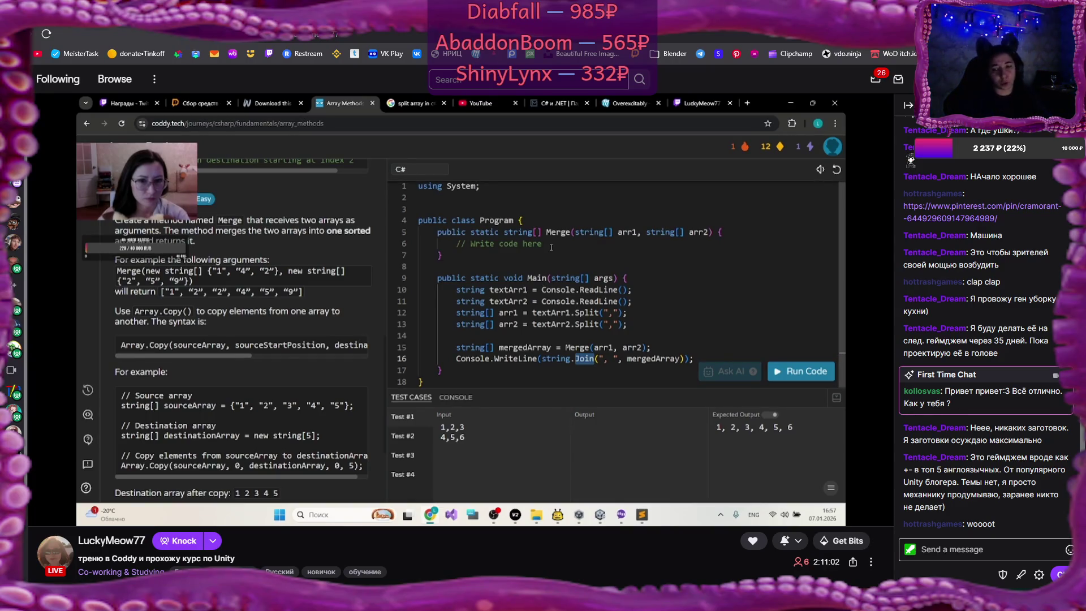
# Return to the PlushieShop game and turn the view toward the plushie shelf
pyautogui.moveTo(220, 324)
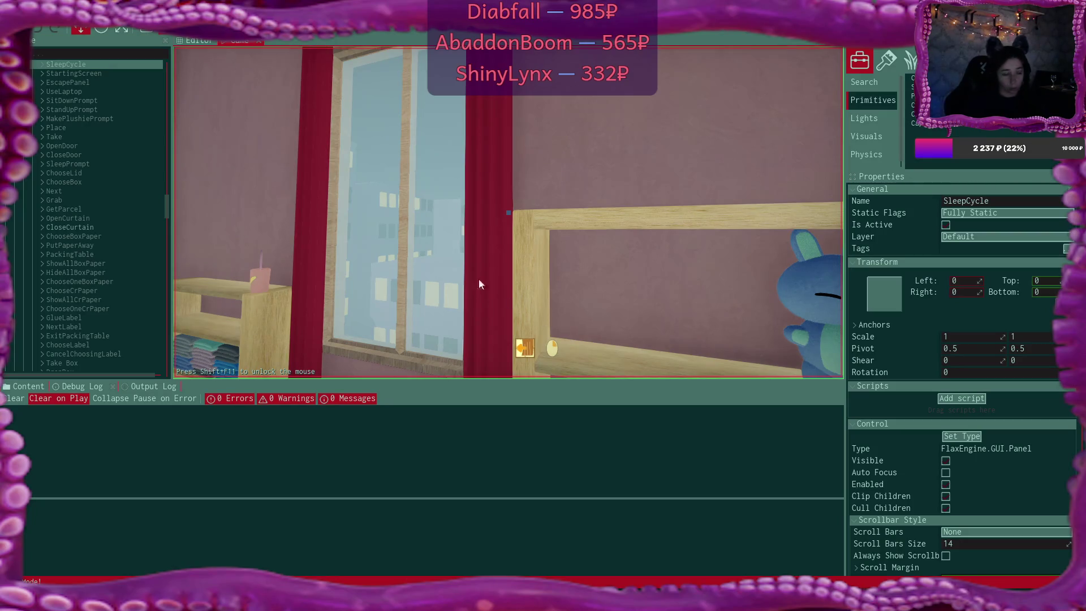
pyautogui.click(508, 213)
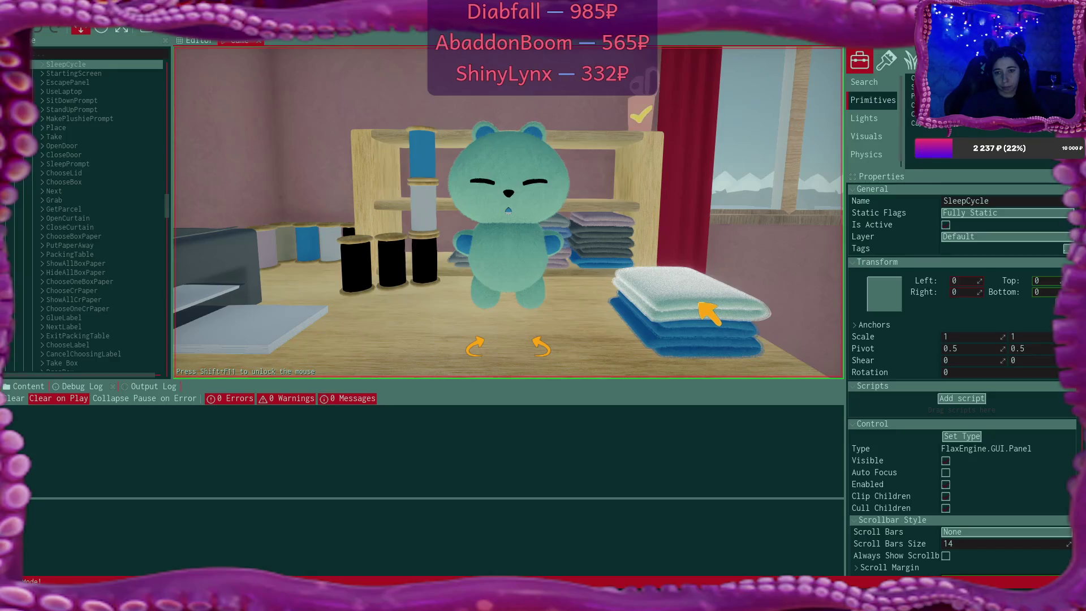
# Dye the plushie's arms blue and its belly pink
pyautogui.click(643, 113)
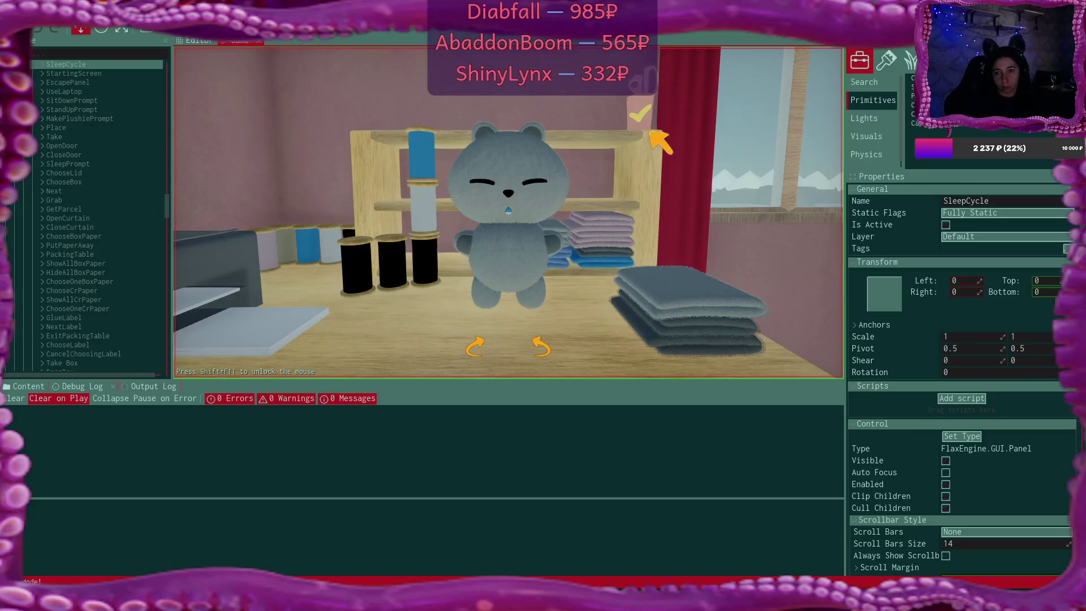
pyautogui.click(689, 337)
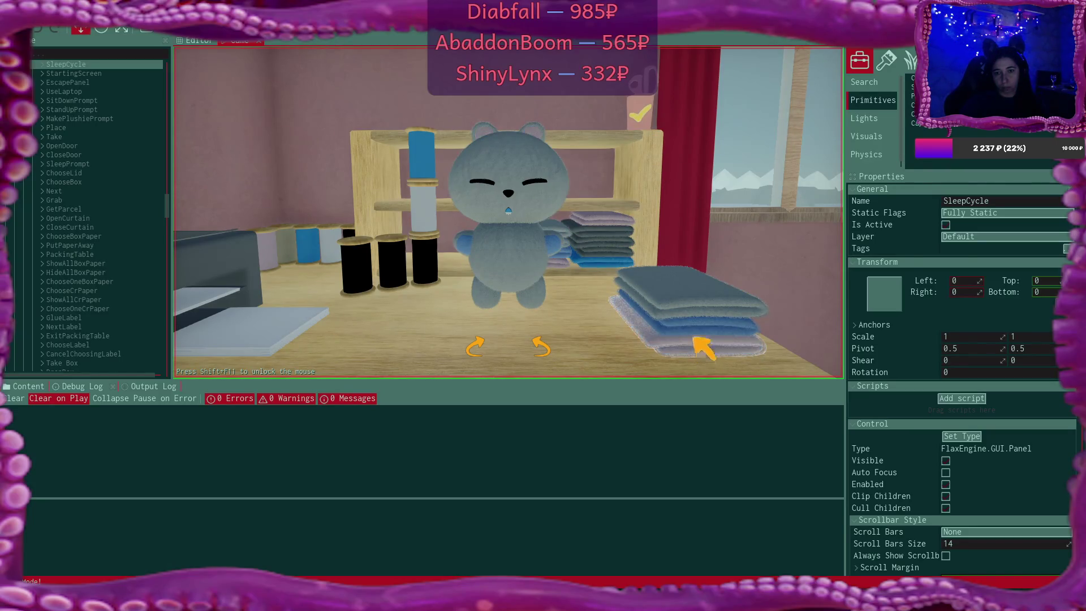
pyautogui.click(701, 339)
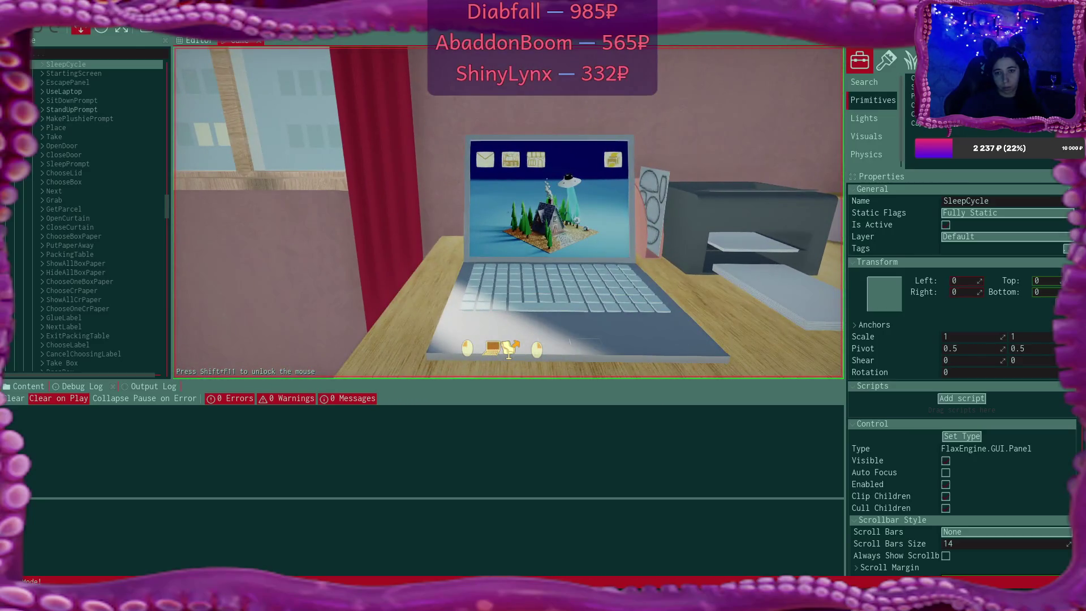
# List three plushies, including the bunny and bear, at $25 each in the laptop Shop
pyautogui.click(392, 102)
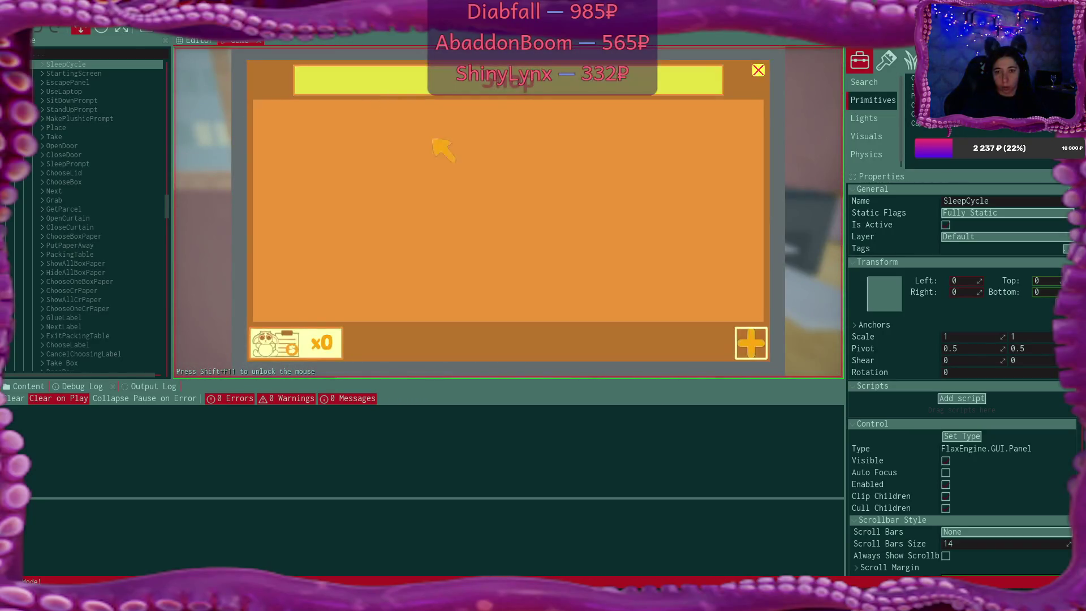
pyautogui.click(751, 342)
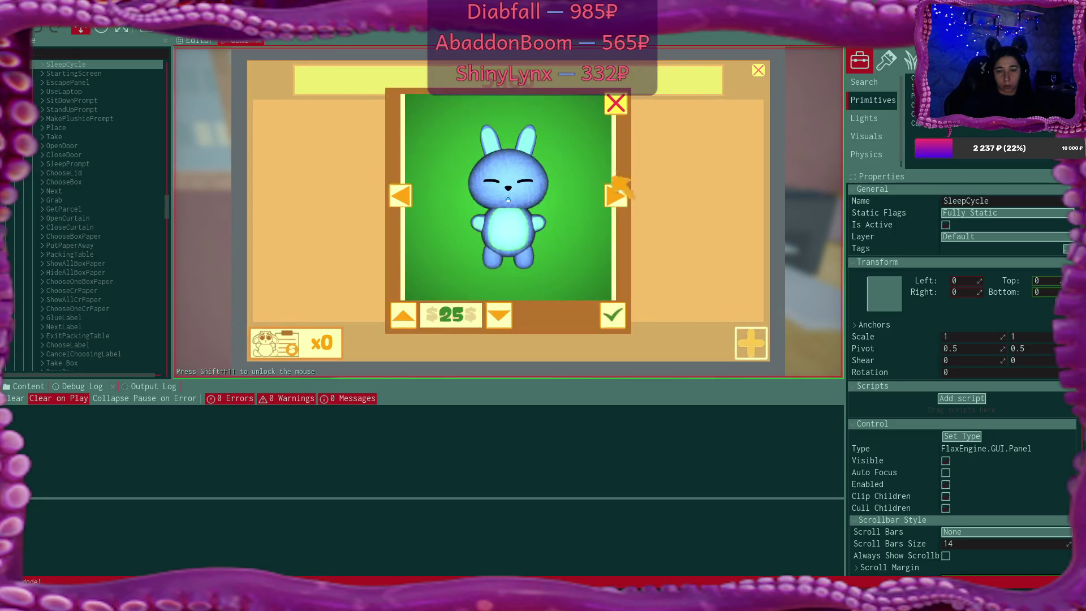
pyautogui.click(612, 315)
pyautogui.click(750, 342)
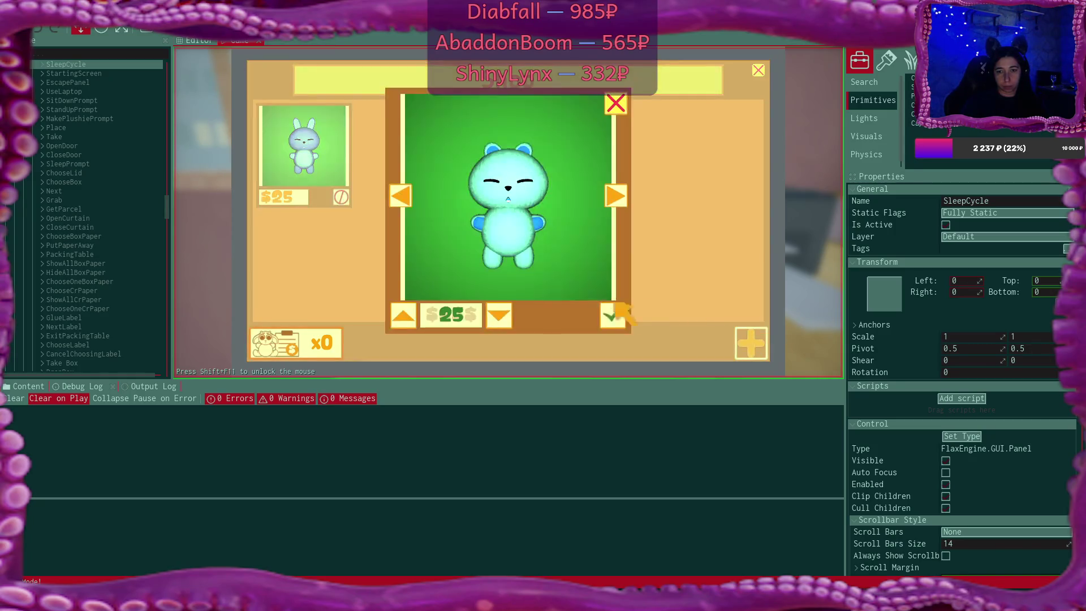
pyautogui.click(611, 314)
pyautogui.click(750, 342)
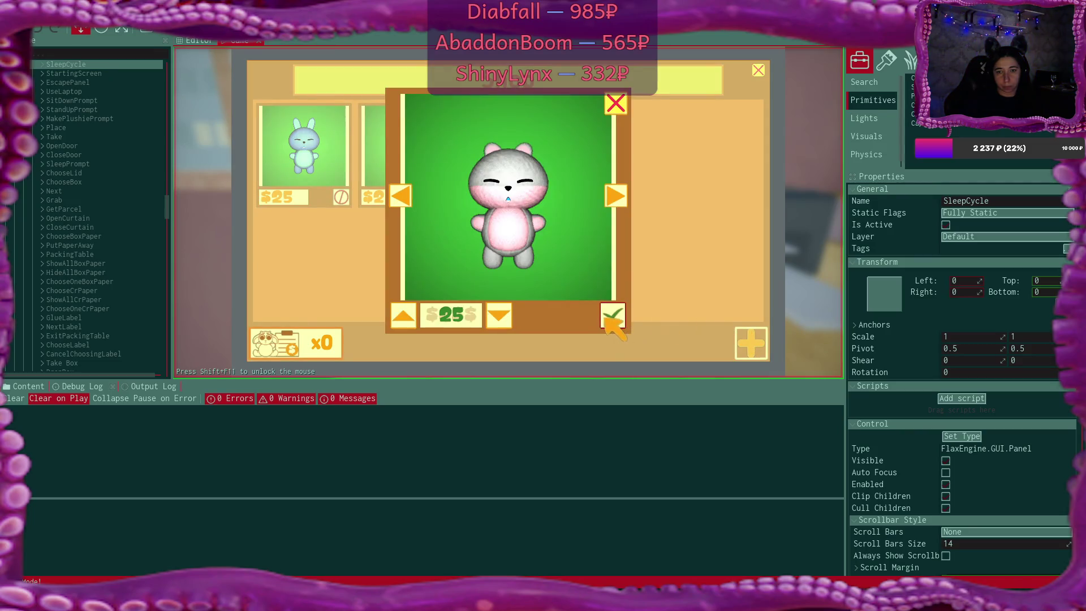
pyautogui.click(611, 314)
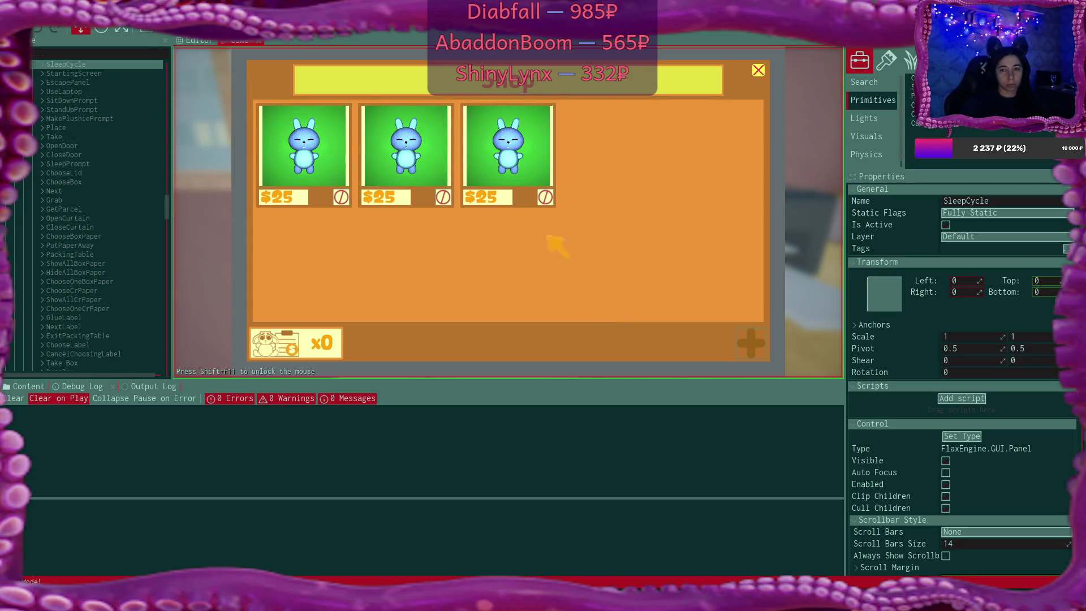
pyautogui.click(311, 339)
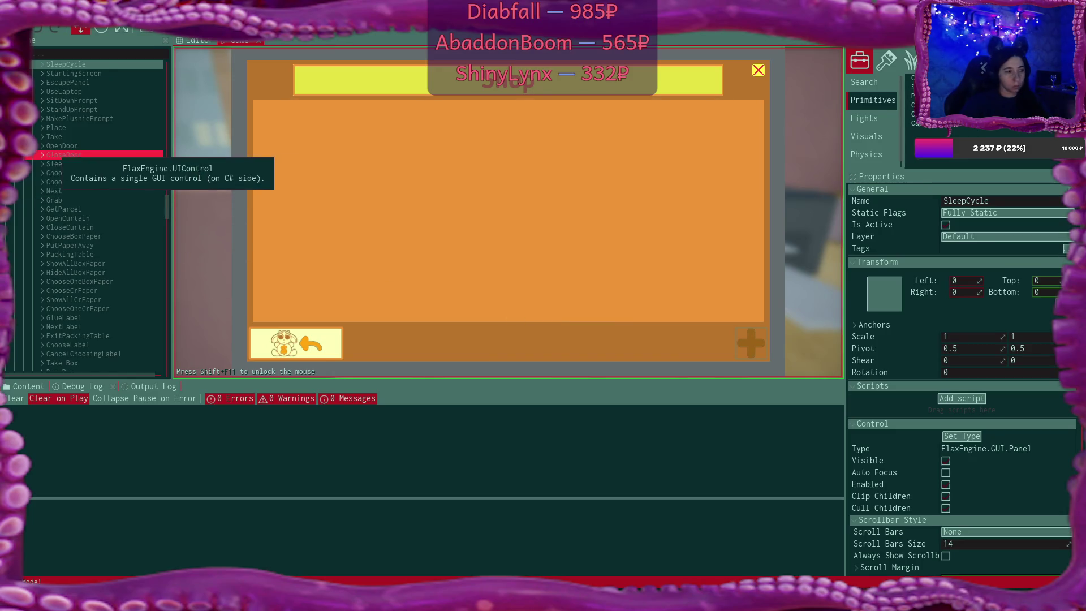
# Select the ListingPhoto under SoldListing 7 to inspect its image settings
pyautogui.scroll(2, 85, 170)
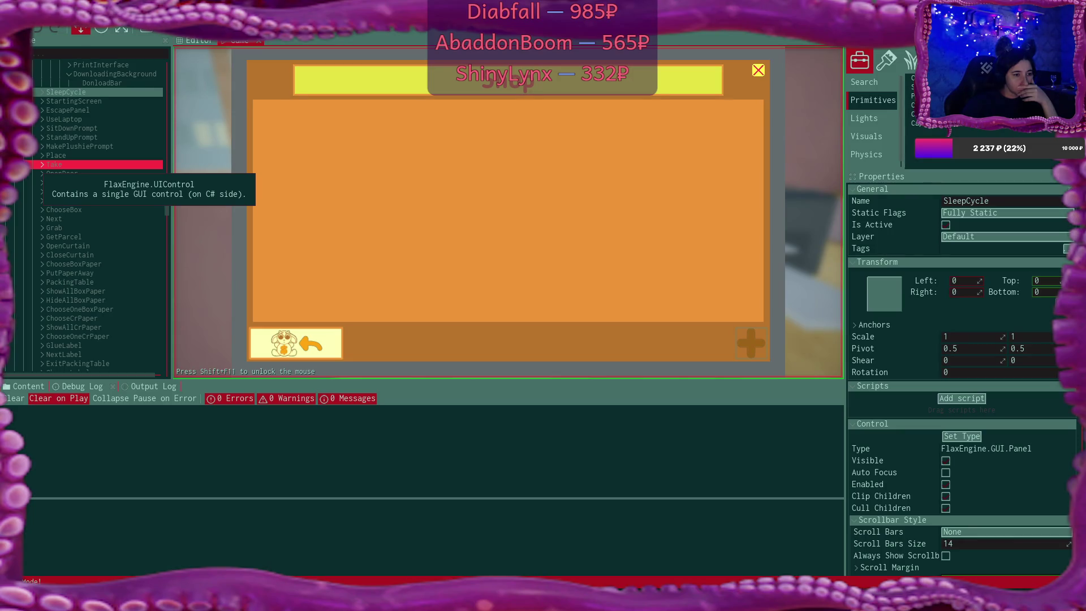
pyautogui.scroll(5, 34, 164)
pyautogui.scroll(15, 85, 215)
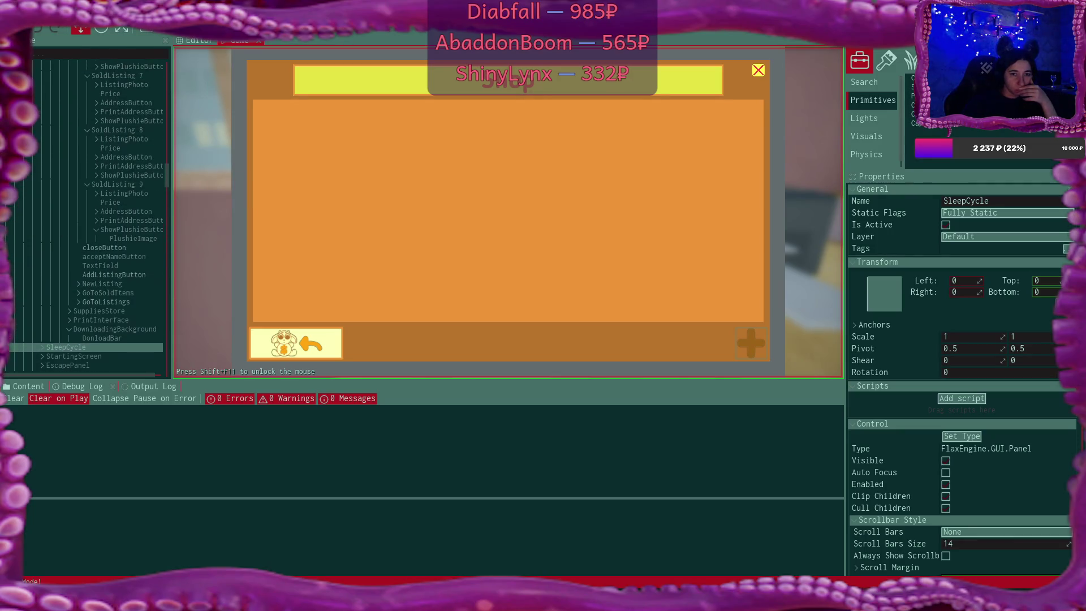
pyautogui.click(116, 225)
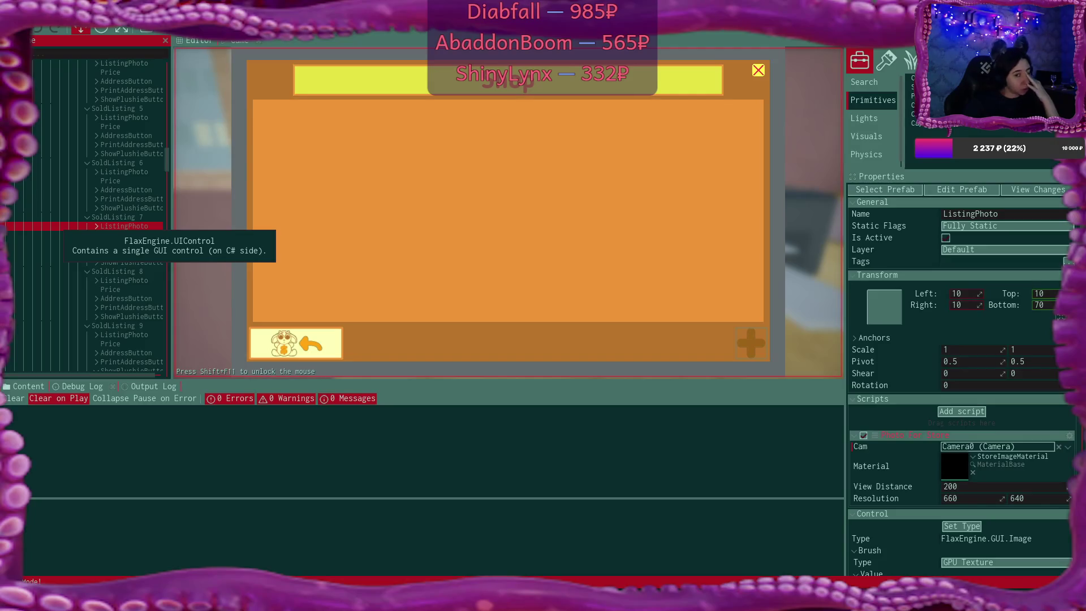
# Collapse and re-expand the first Listing node, then show the Output Log
pyautogui.scroll(4, 84, 226)
pyautogui.scroll(9, 85, 215)
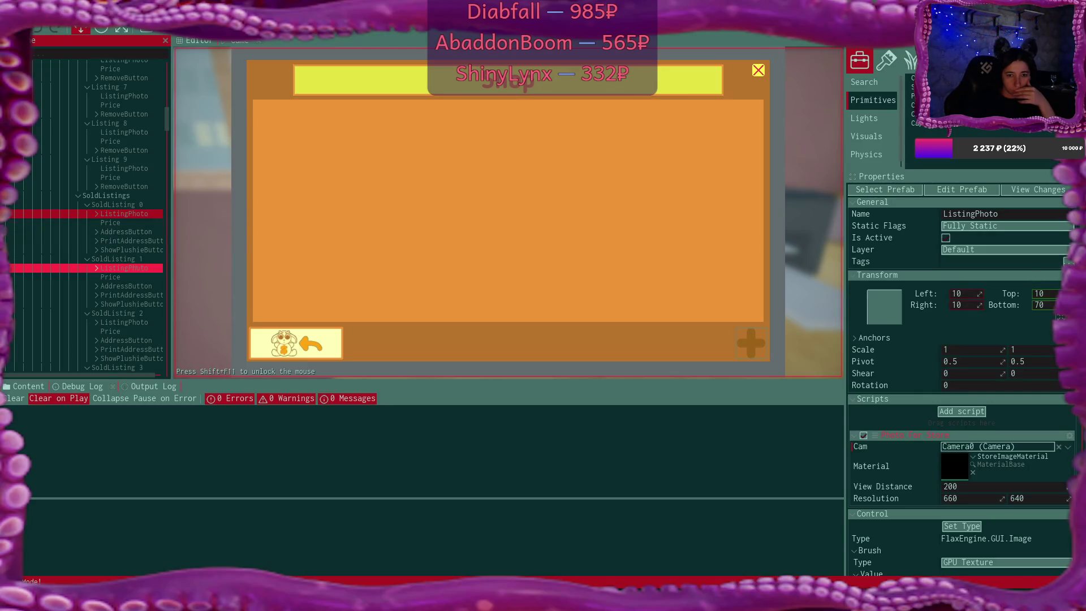
pyautogui.scroll(9, 113, 269)
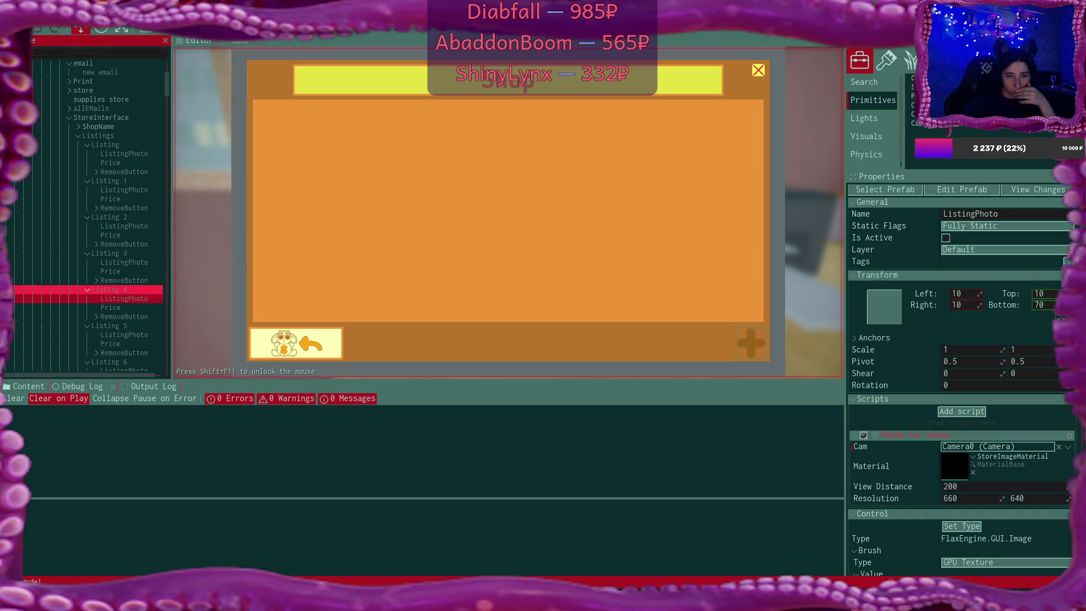
pyautogui.scroll(3, 113, 238)
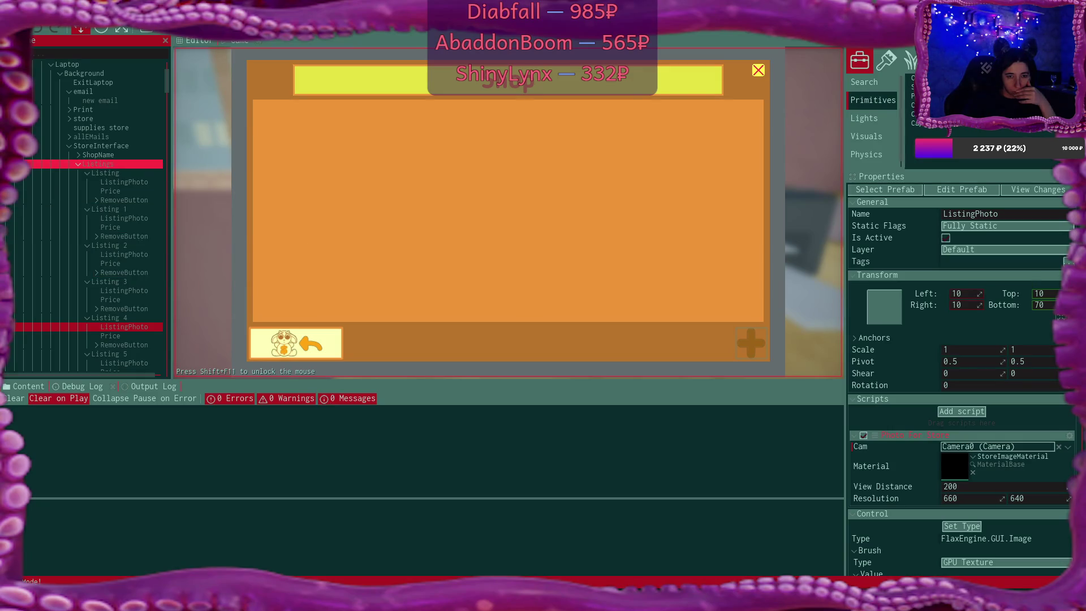
pyautogui.click(87, 173)
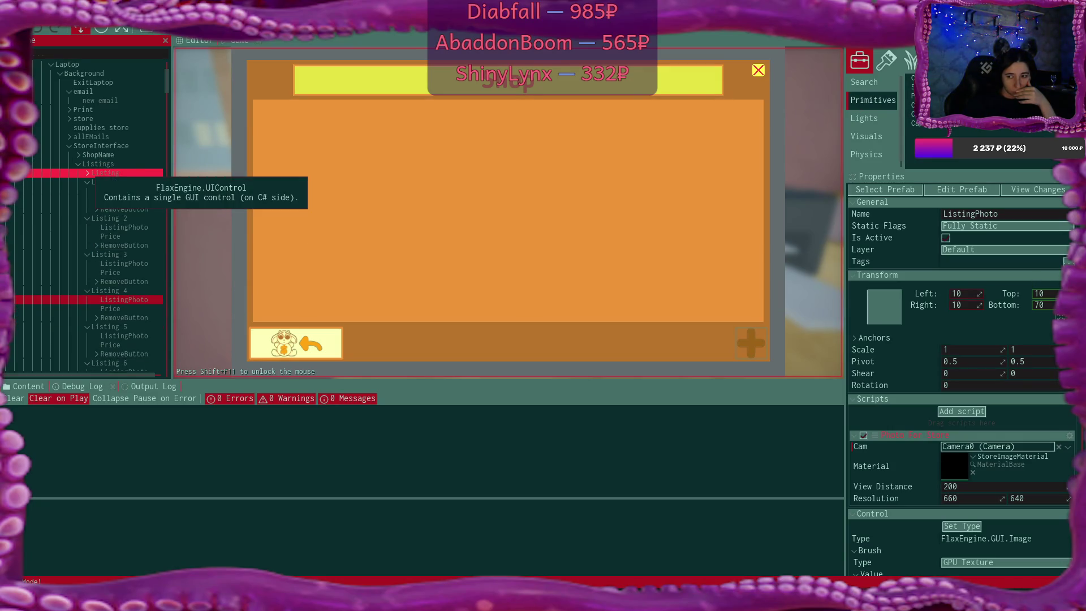
pyautogui.click(87, 174)
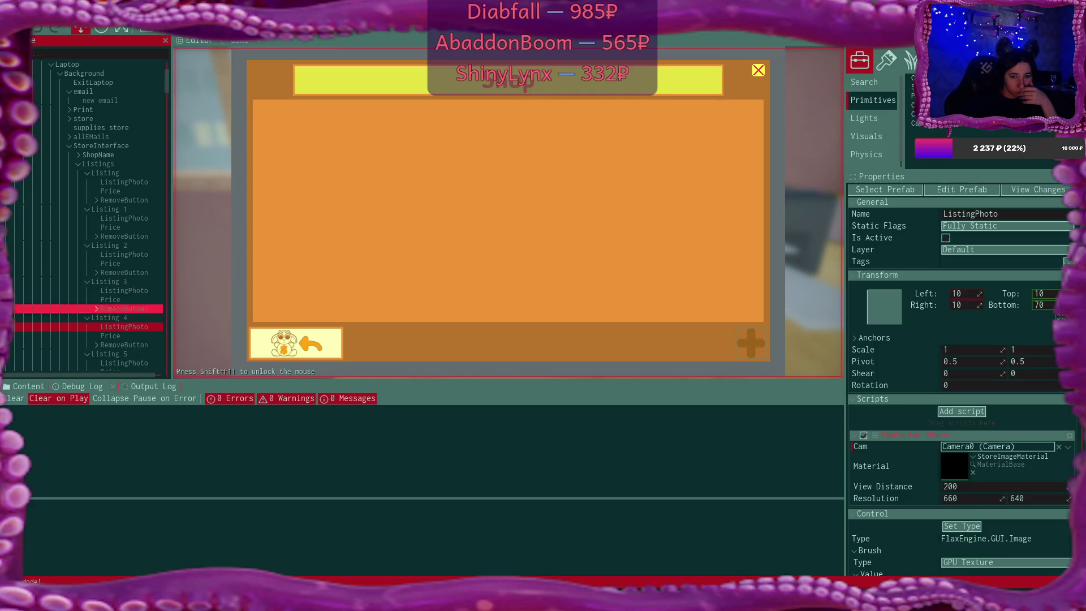
pyautogui.click(149, 386)
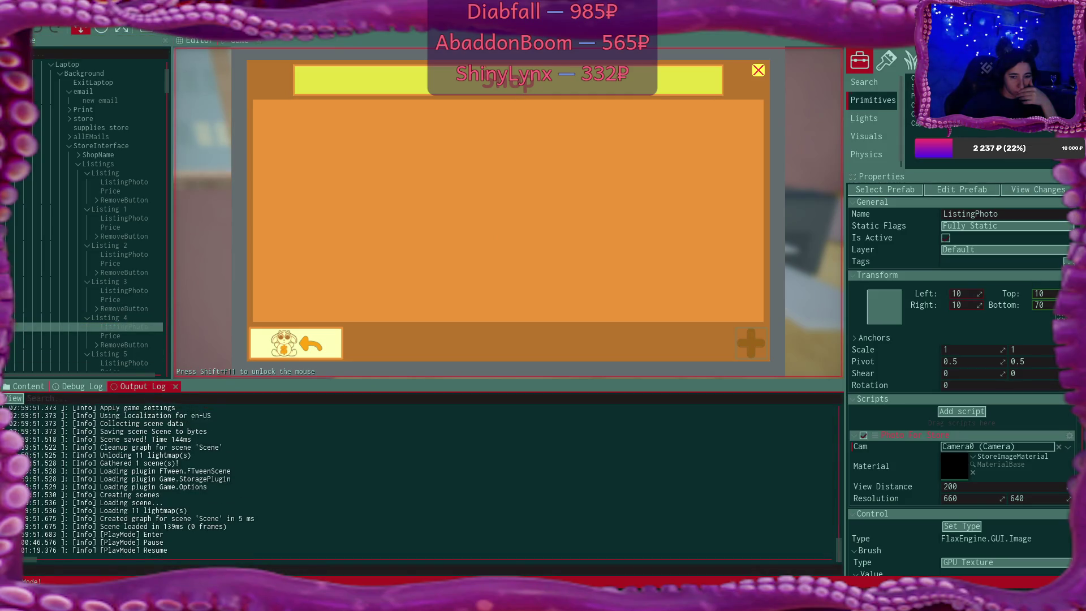
# Scroll up the Output Log to the Game.CSharp.dll build's CS0649 warnings
pyautogui.scroll(10, 396, 478)
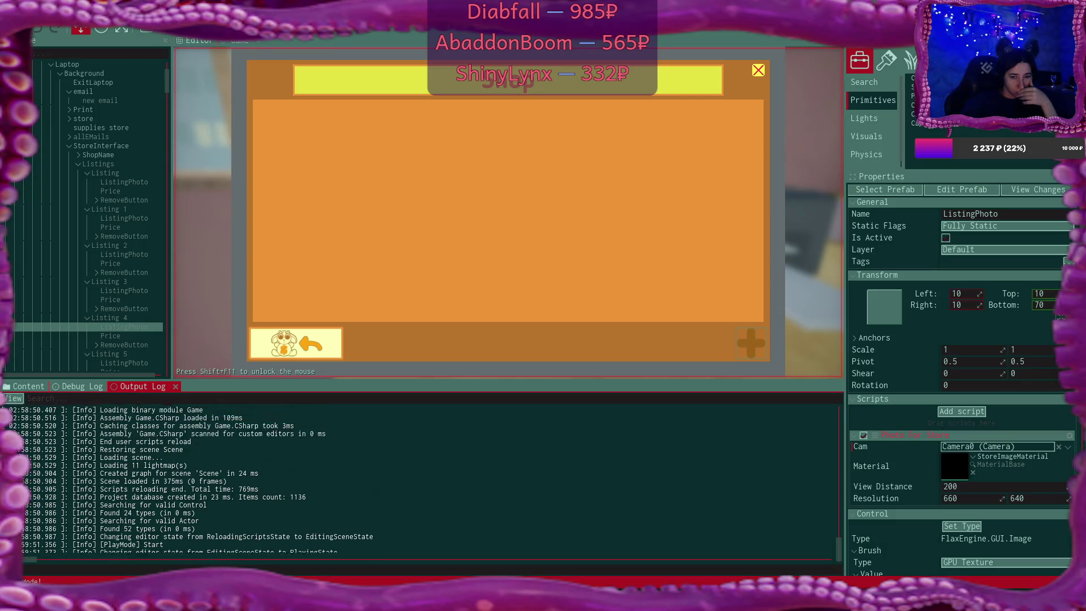
pyautogui.scroll(10, 424, 478)
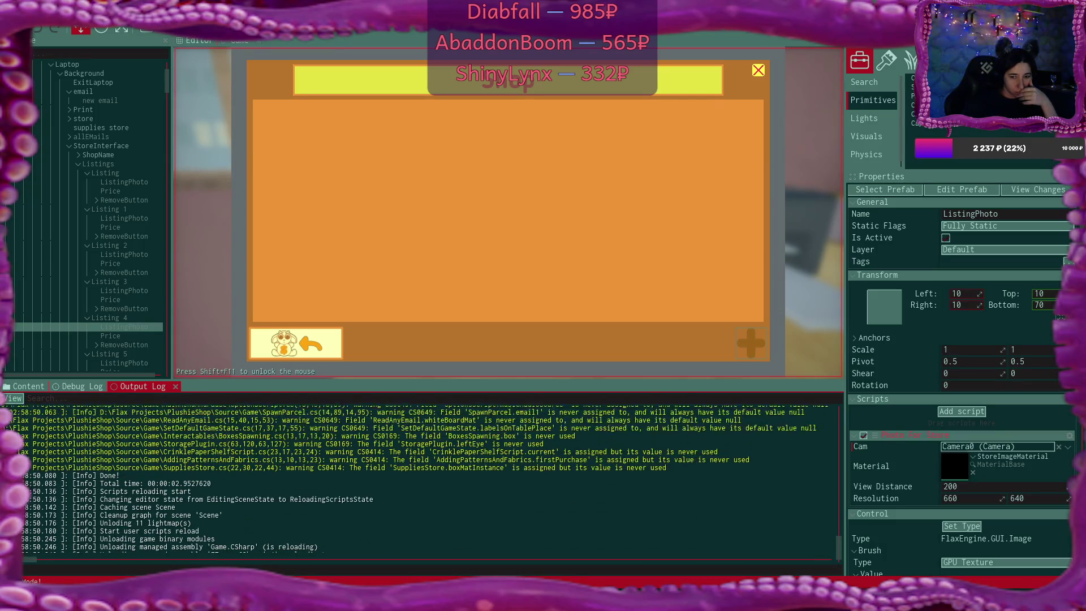
pyautogui.scroll(1, 424, 477)
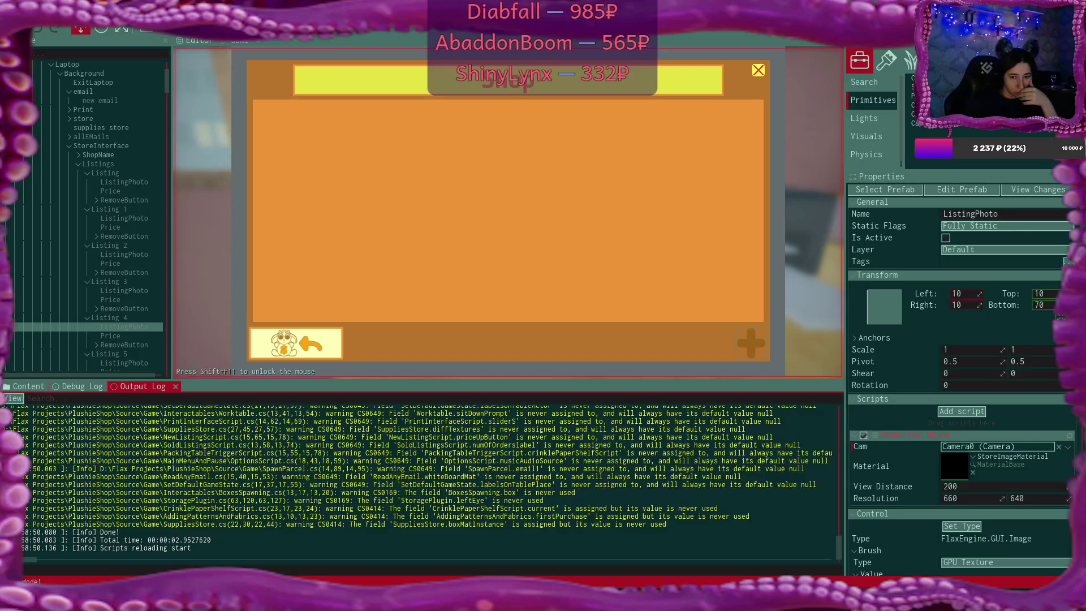
pyautogui.scroll(5, 424, 478)
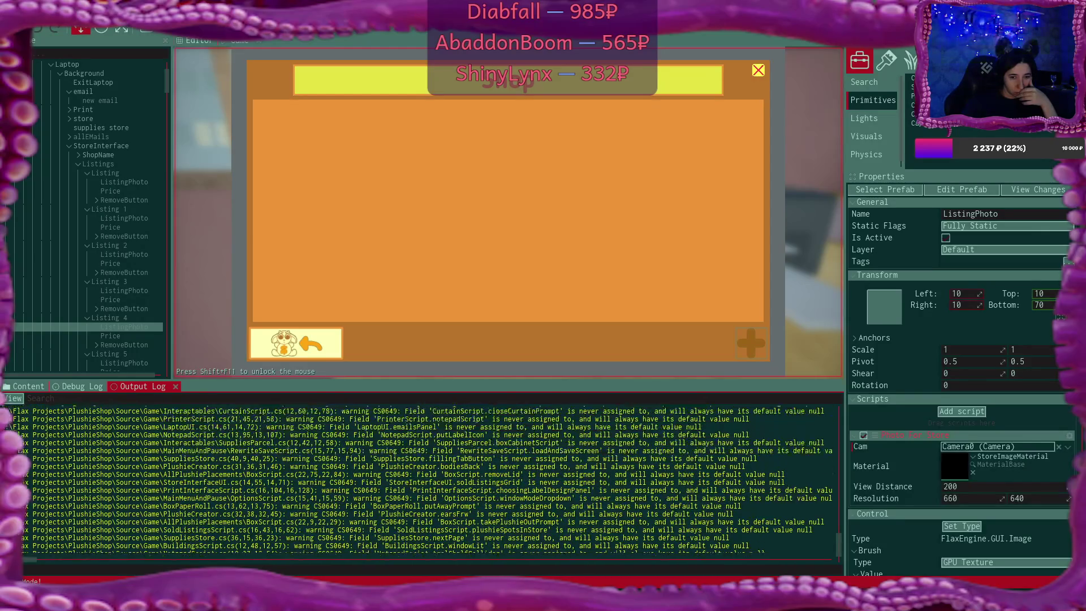
pyautogui.scroll(1, 424, 478)
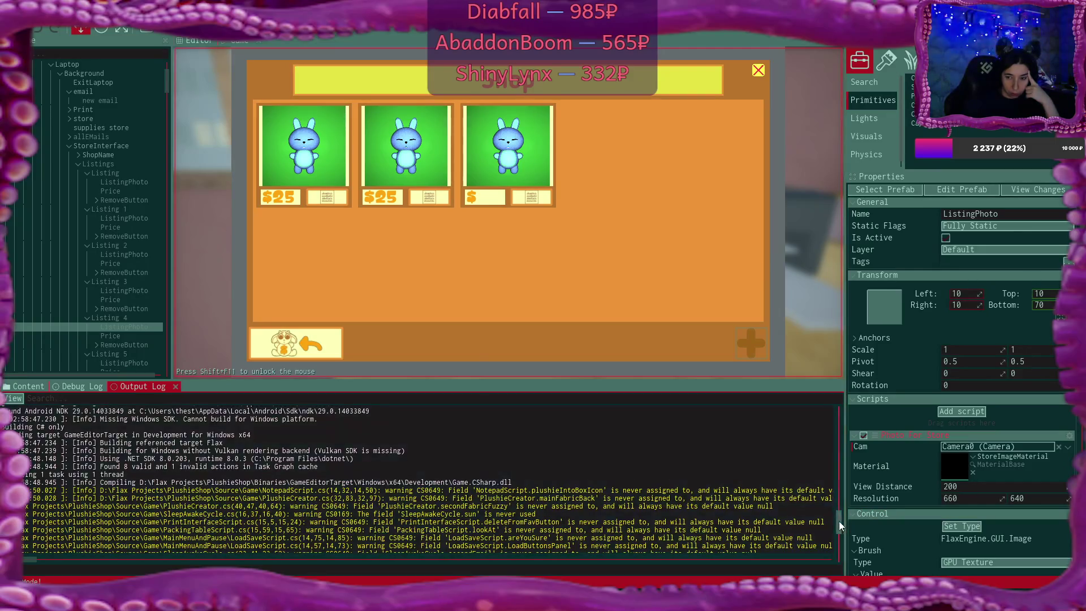
# Open the Debug Log and inspect the '0 plushies listed' message
pyautogui.moveTo(839, 521); pyautogui.dragTo(842, 568)
pyautogui.click(88, 386)
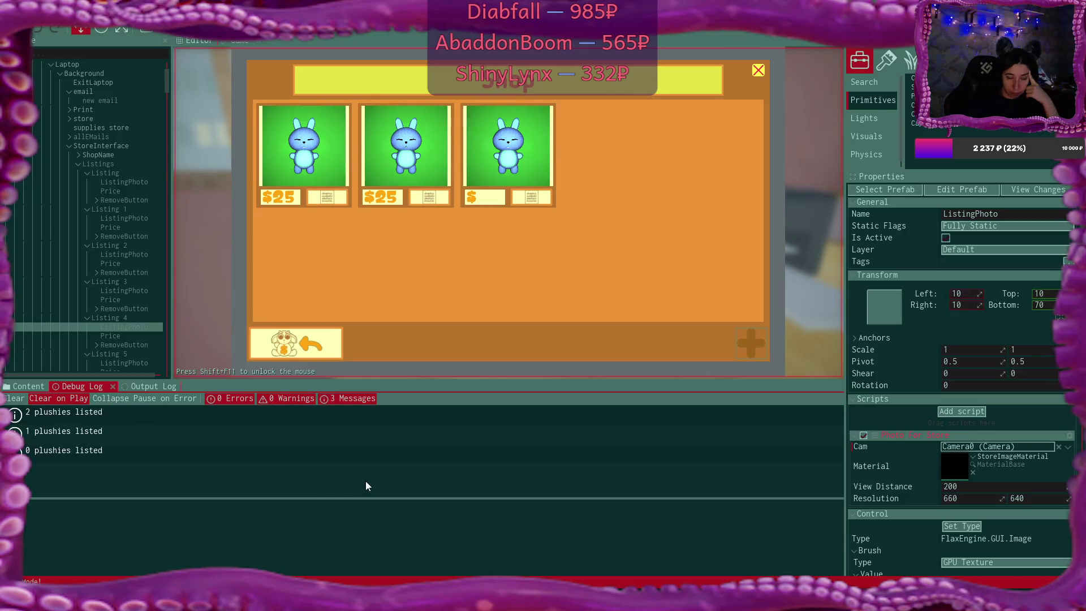
pyautogui.click(250, 459)
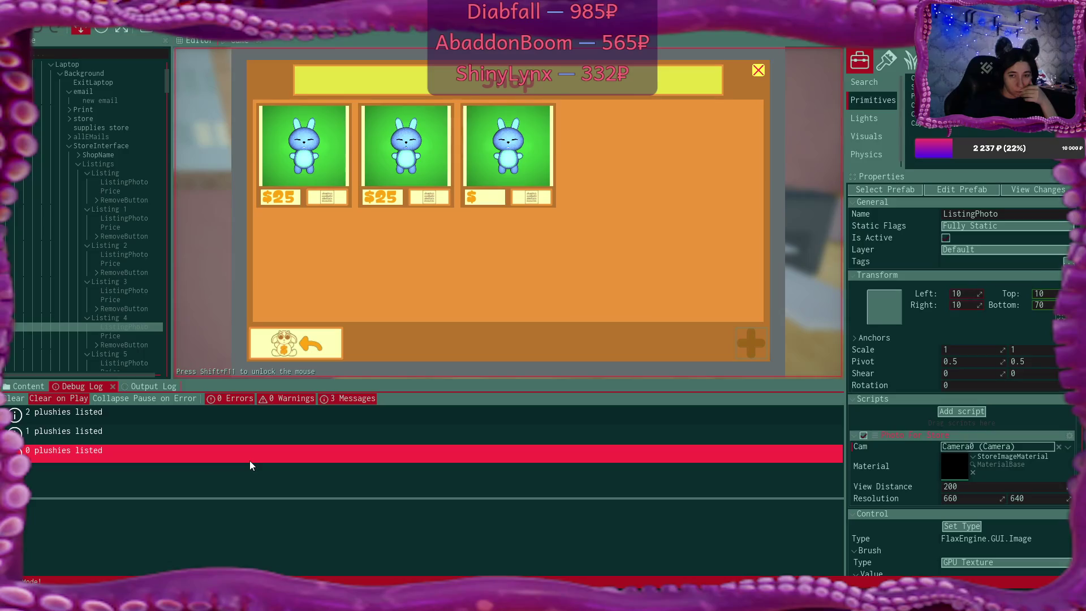
# Relist three plushies, stop play with F5, and inspect Listing 3's photo object
pyautogui.click(289, 346)
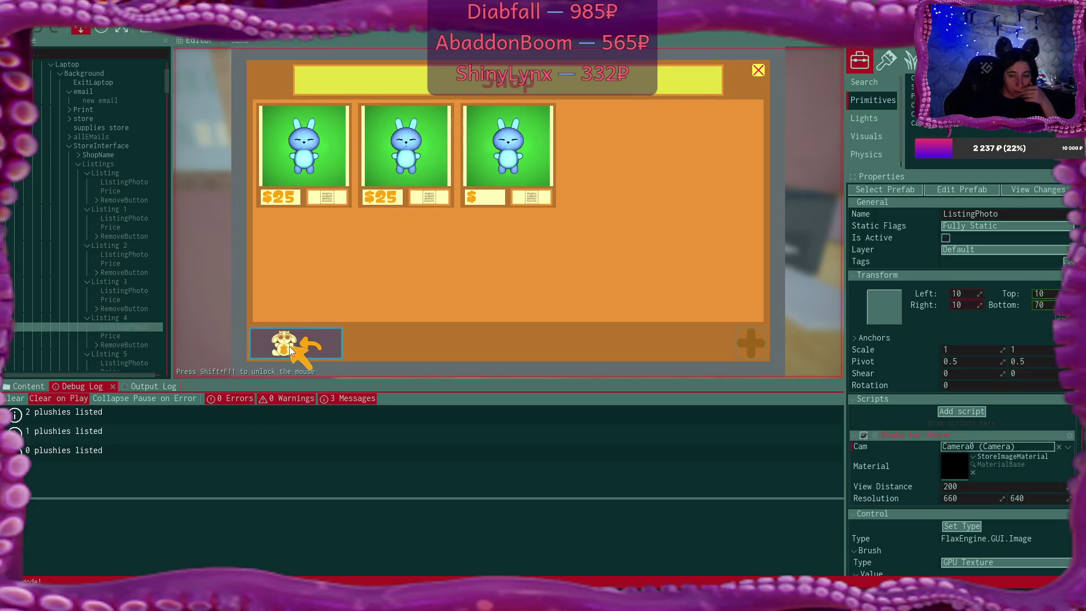
pyautogui.click(289, 346)
pyautogui.click(289, 346)
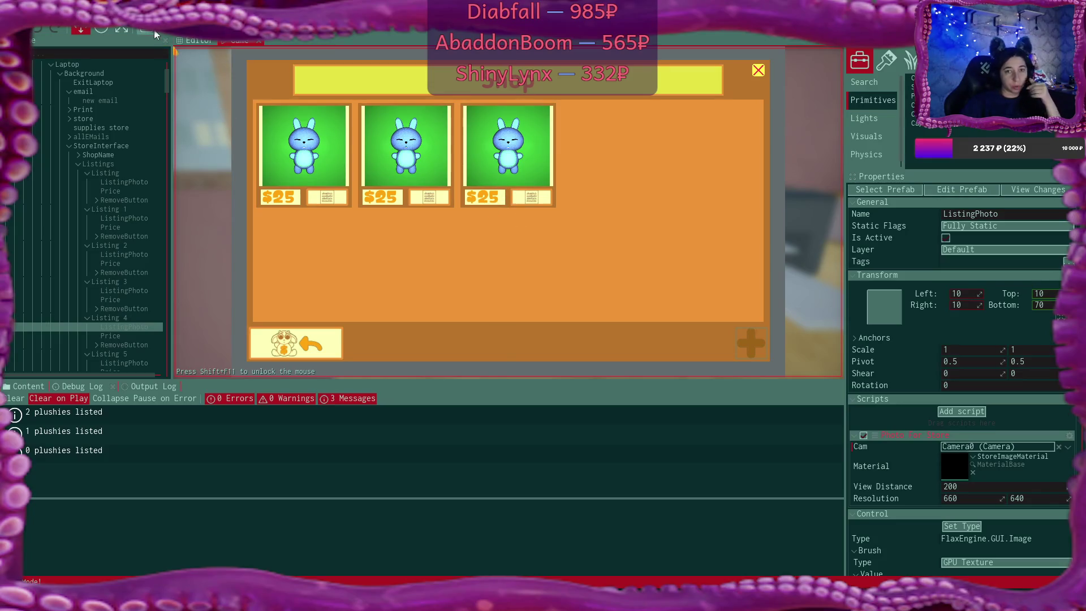
pyautogui.press('F5')
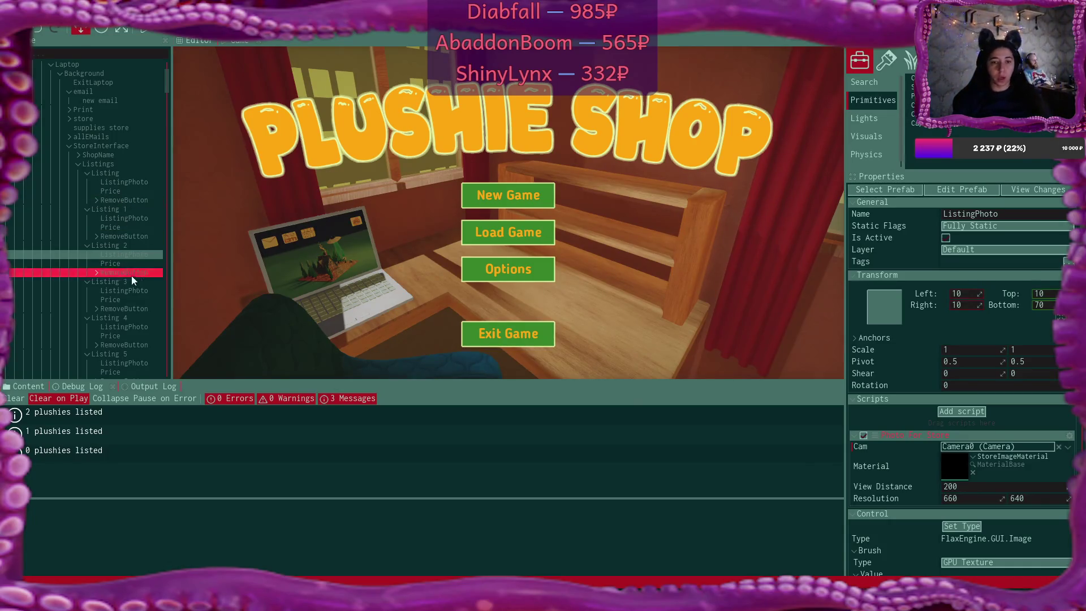
pyautogui.click(129, 290)
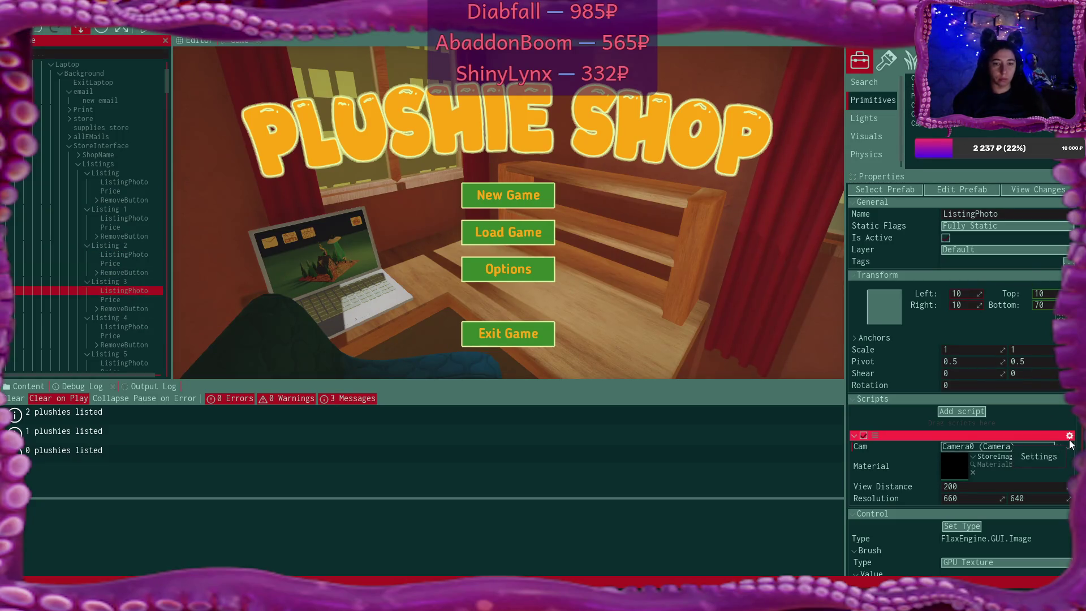
pyautogui.click(72, 380)
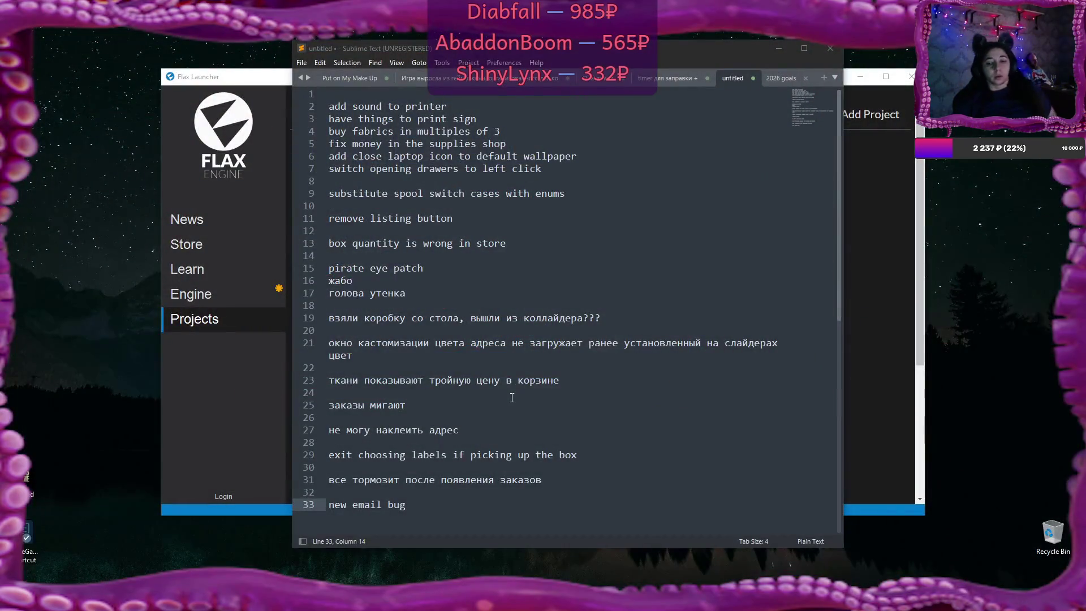
# Minimize the Sublime Text bug list and open PlushieShop from the Flax Launcher
pyautogui.click(777, 51)
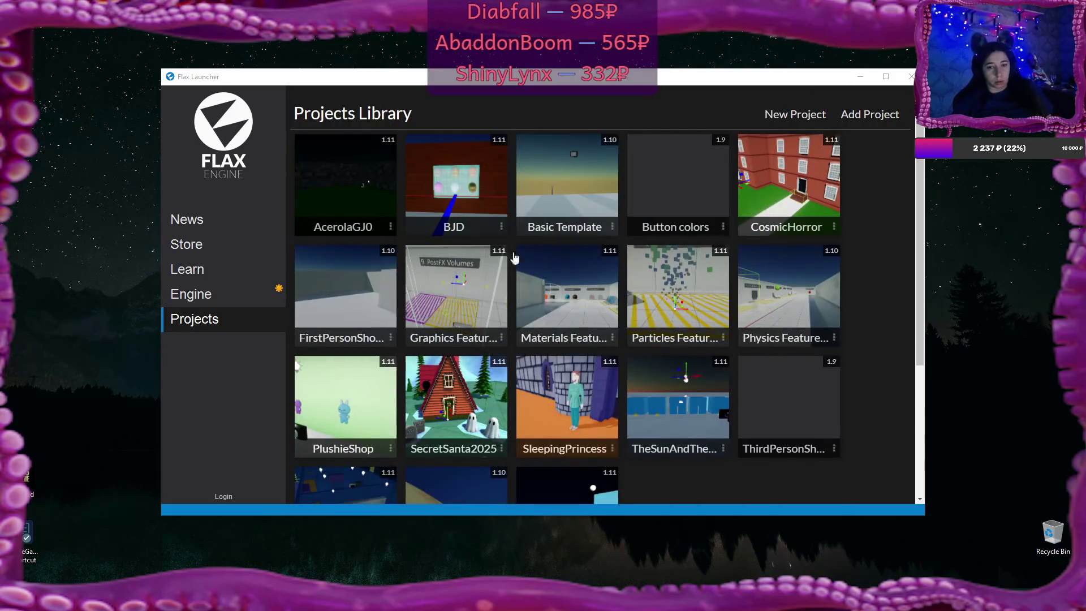
pyautogui.click(360, 449)
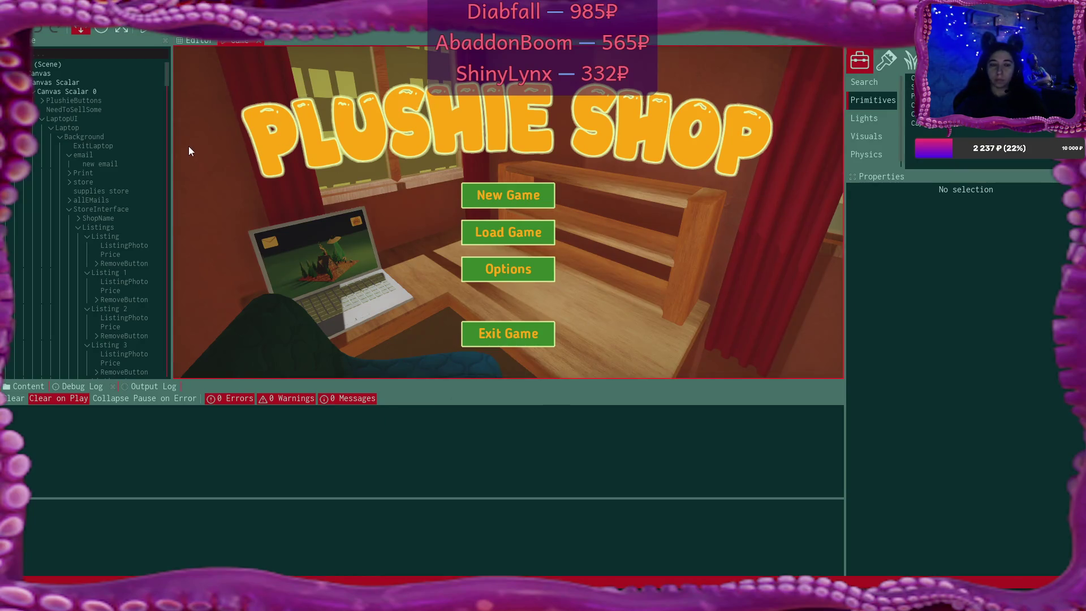
# Compare which cameras the ListingPhotos of Listings 1, 2 and 5 use
pyautogui.click(127, 280)
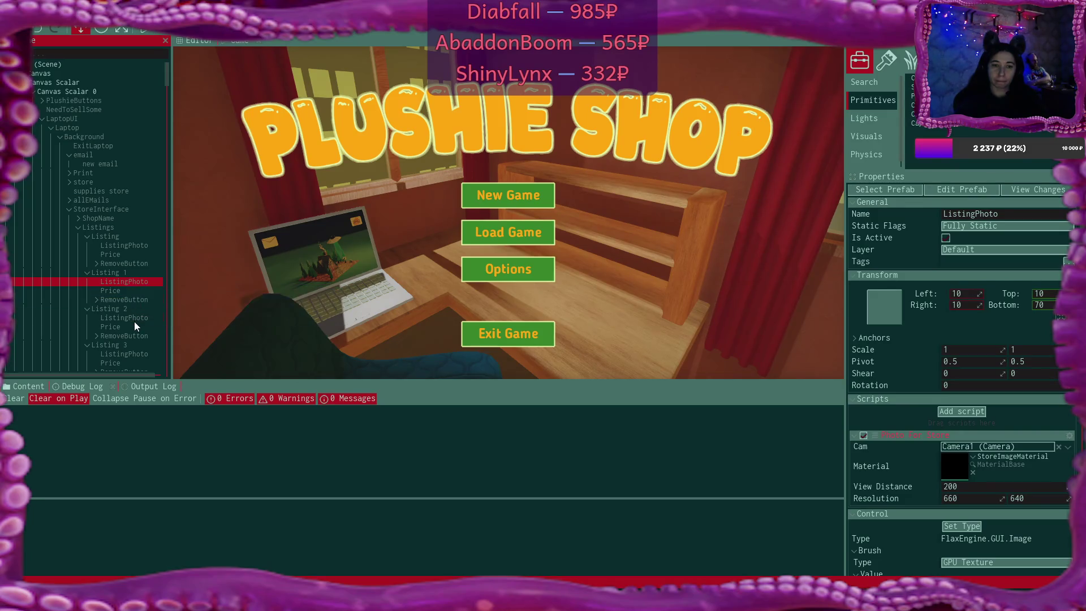
pyautogui.click(134, 320)
pyautogui.scroll(-5, 134, 319)
pyautogui.click(130, 281)
pyautogui.scroll(-10, 130, 280)
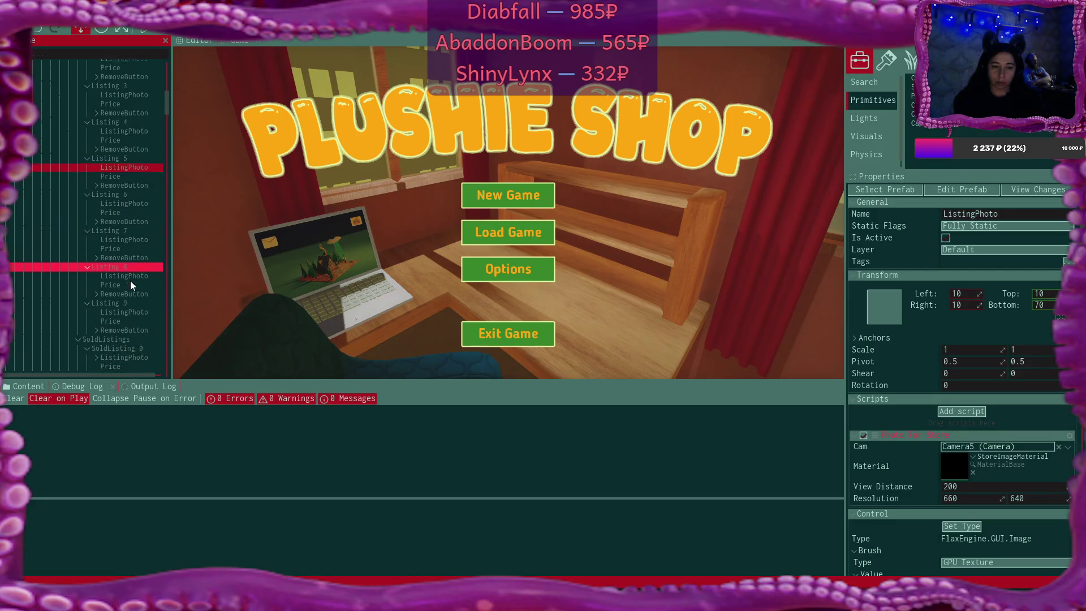
pyautogui.scroll(9, 136, 184)
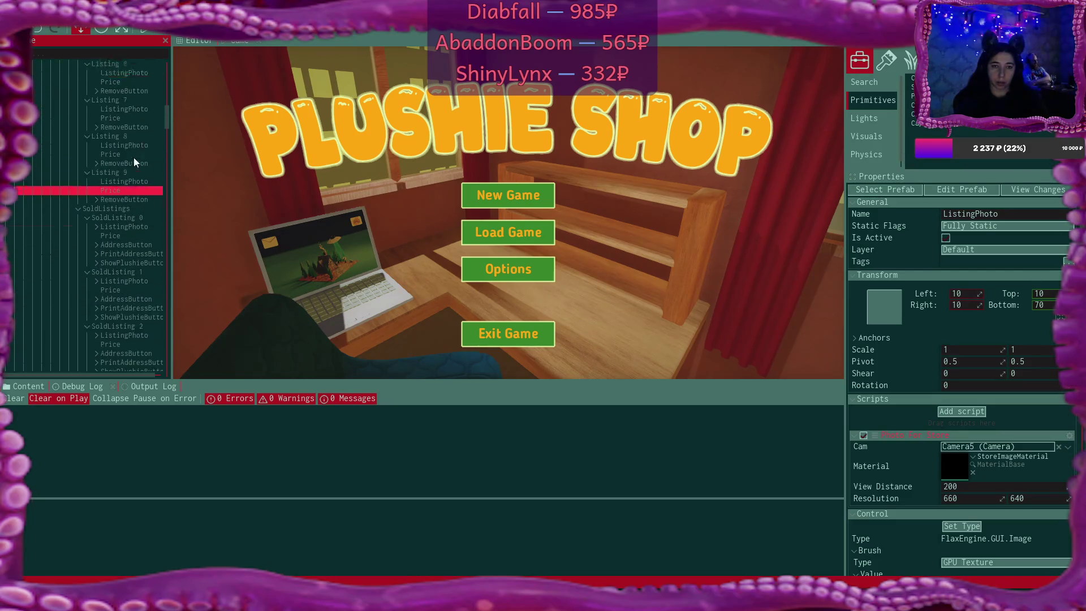
# Start play mode, check Listing 7's photo, and reopen PlushieShop from the launcher
pyautogui.click(146, 29)
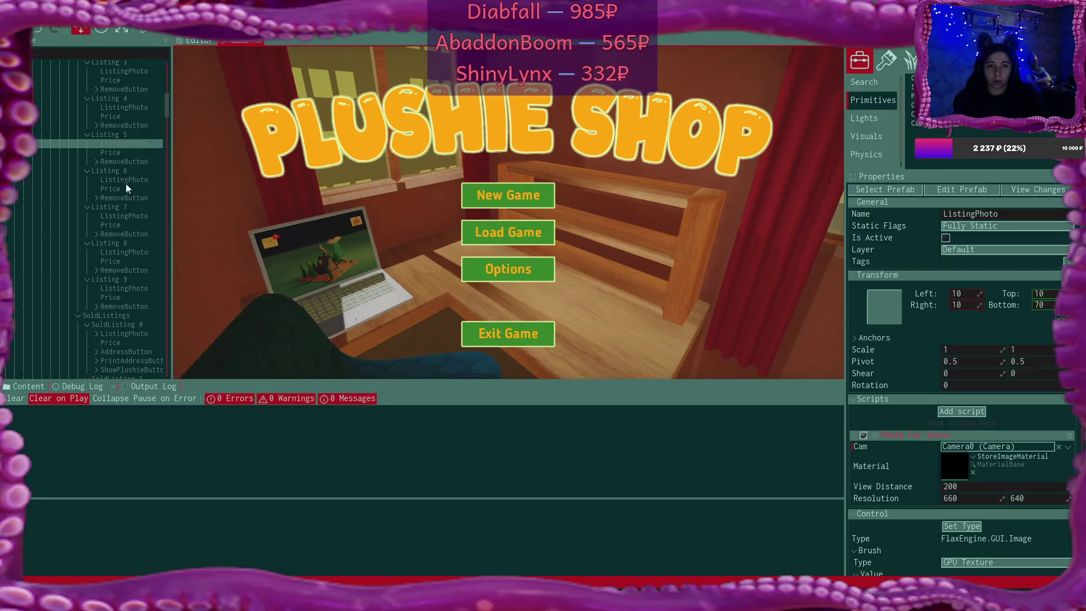
pyautogui.click(126, 216)
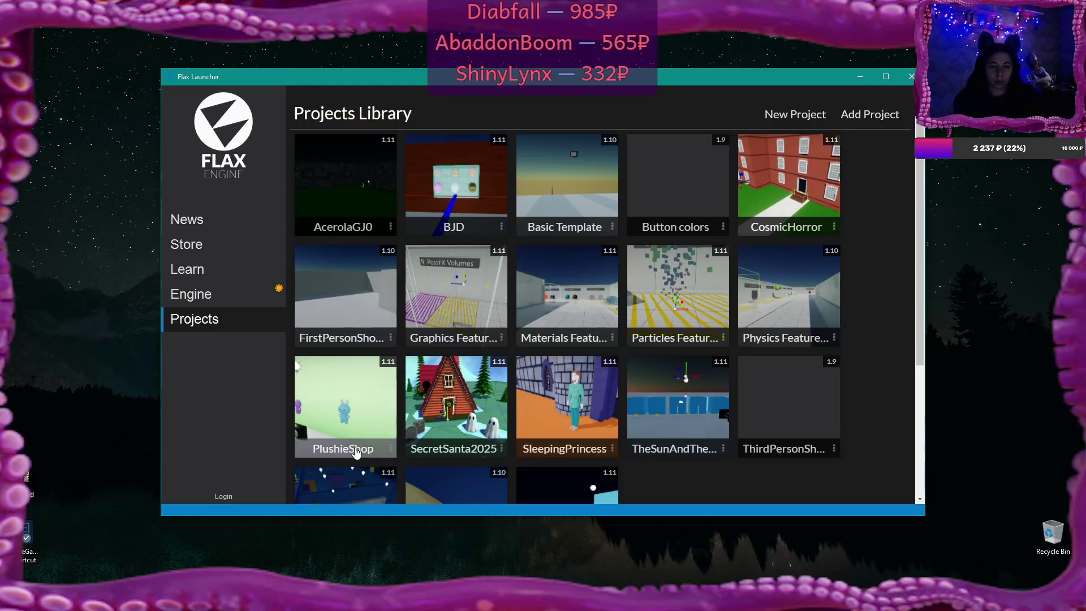
pyautogui.click(355, 452)
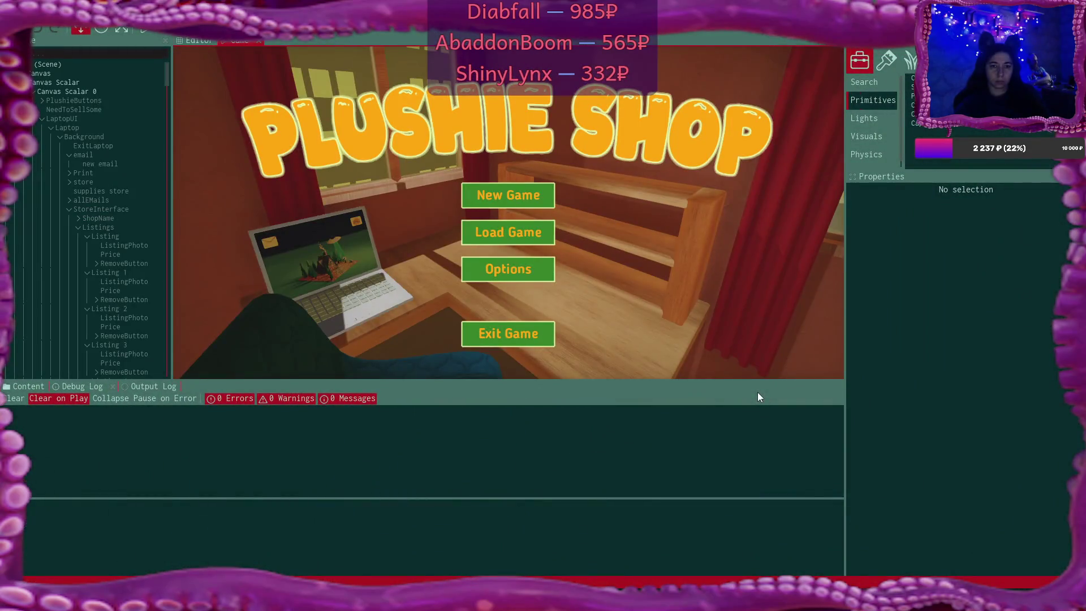
# Confirm Listing 1's ListingPhoto uses Camera1 and StoreImageMaterial, then open the empty Debug Log
pyautogui.click(136, 247)
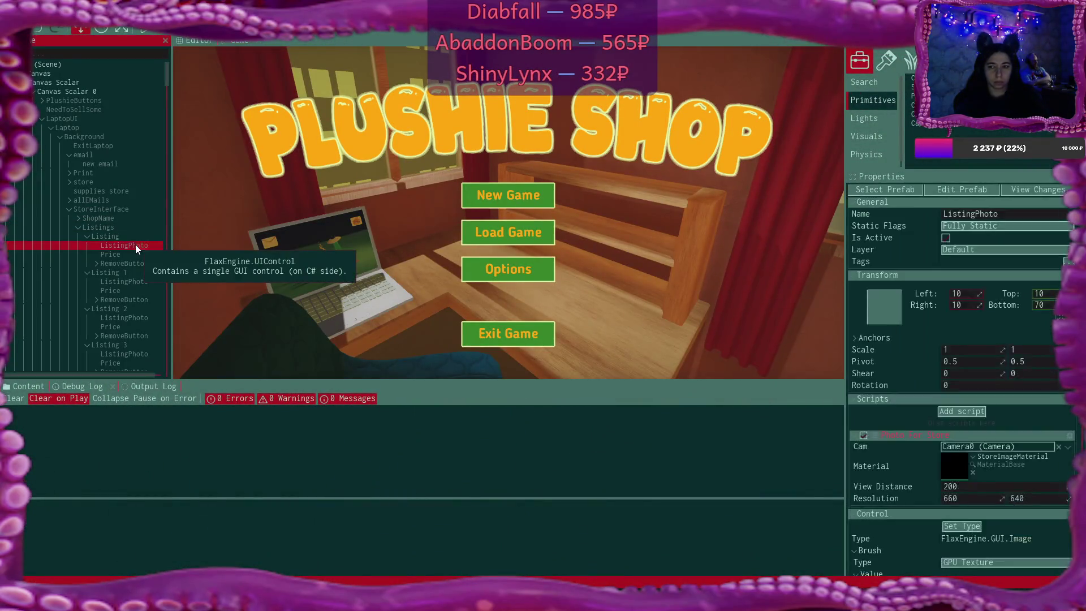
pyautogui.click(132, 283)
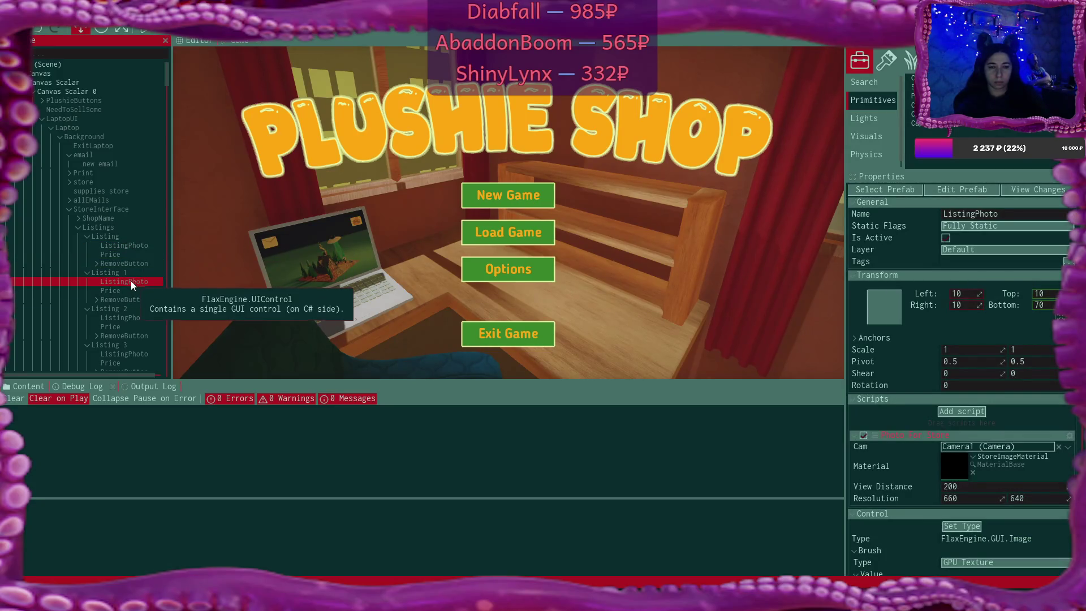
pyautogui.click(127, 275)
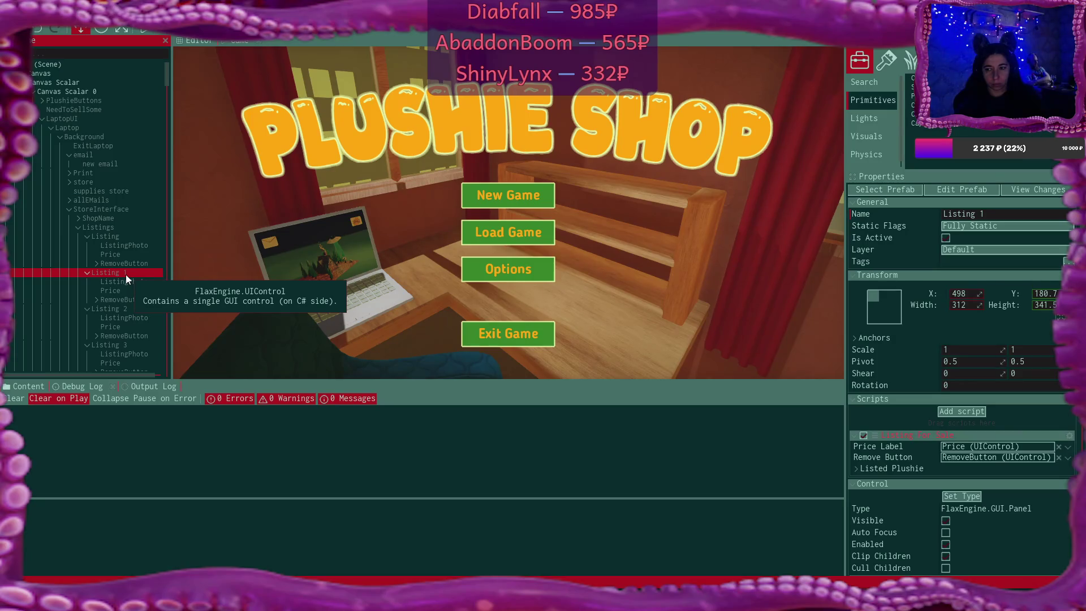
pyautogui.click(127, 280)
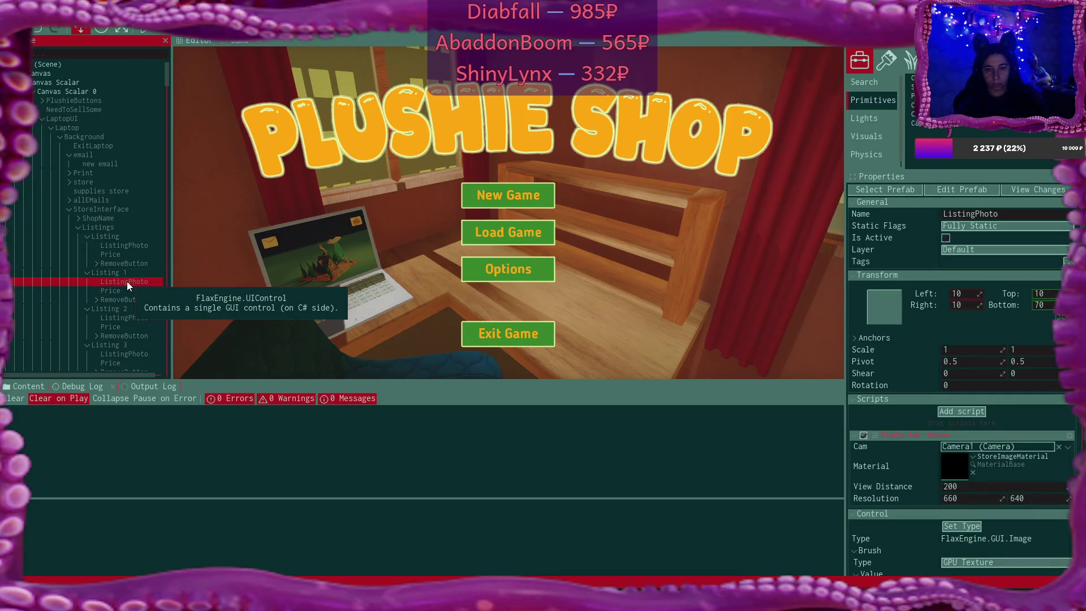
pyautogui.click(86, 386)
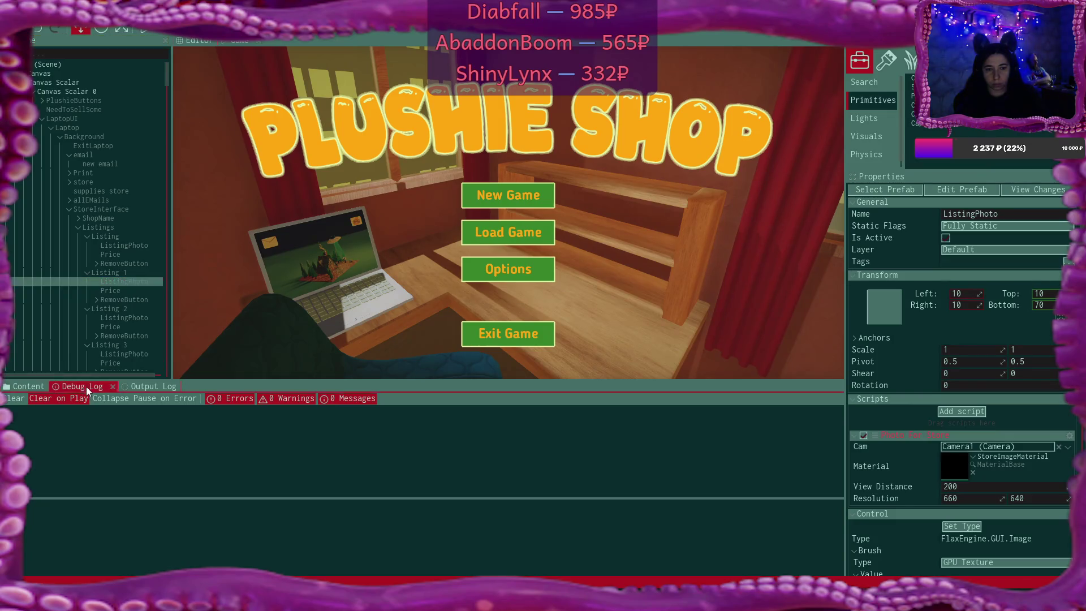
pyautogui.click(148, 384)
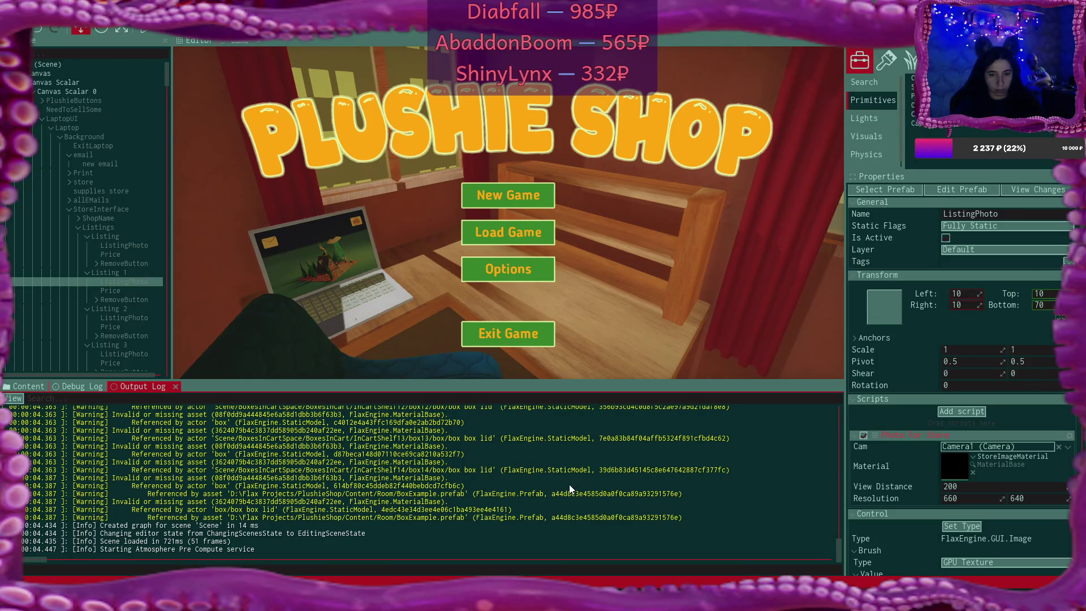
pyautogui.scroll(1, 340, 494)
pyautogui.scroll(8, 341, 494)
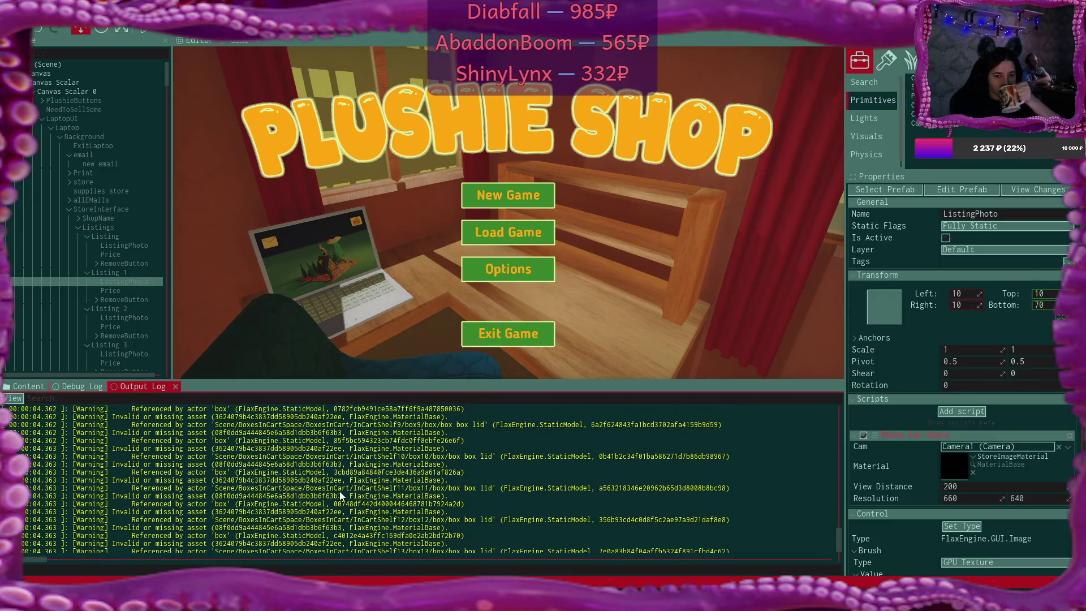
pyautogui.scroll(-7, 339, 491)
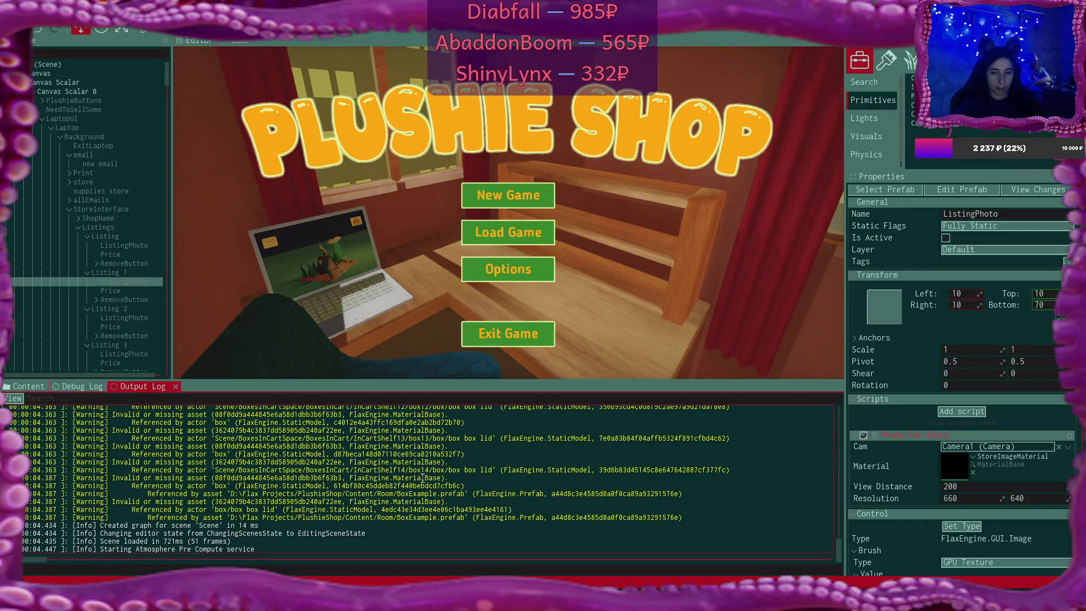
pyautogui.scroll(5, 422, 478)
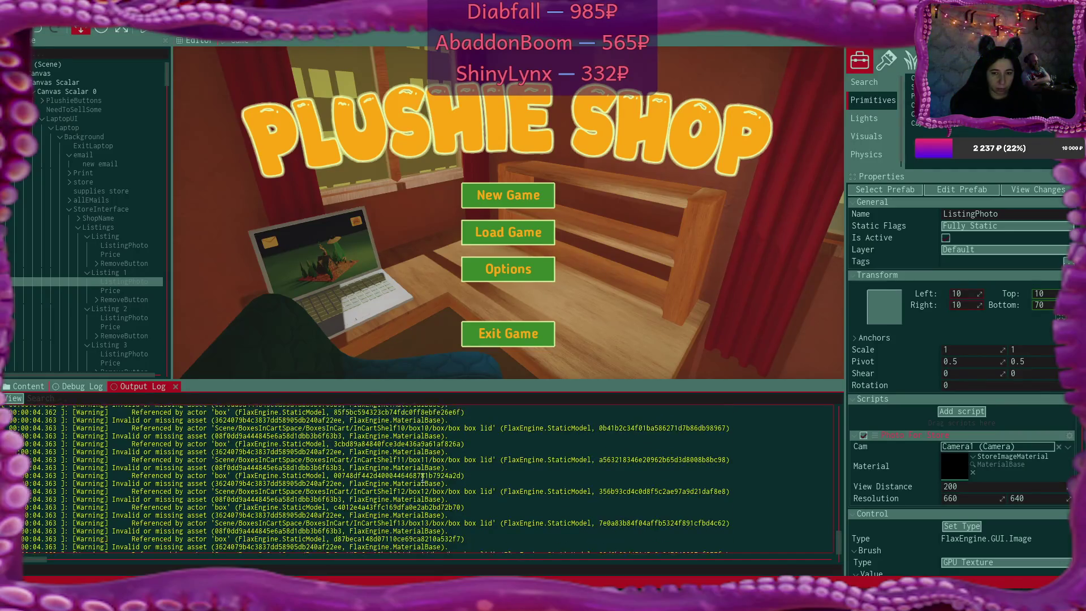
pyautogui.scroll(4, 423, 478)
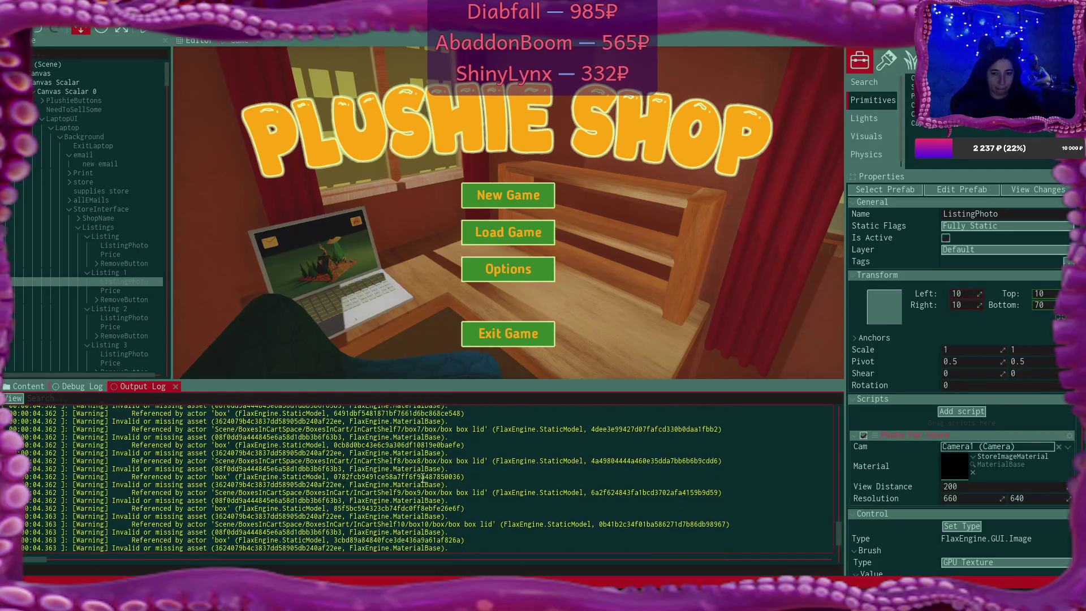
pyautogui.scroll(7, 423, 478)
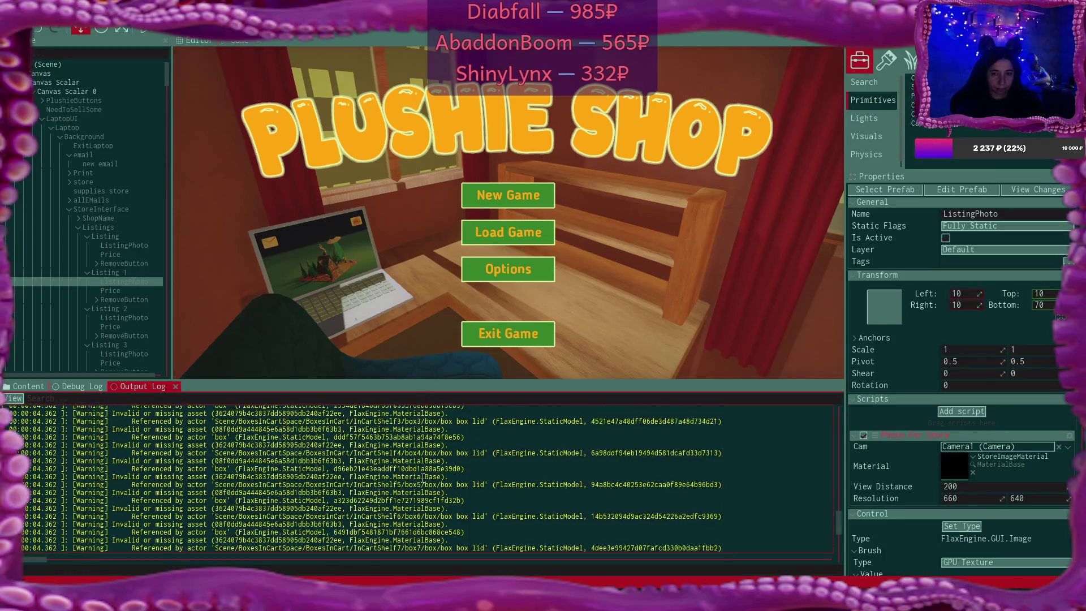
pyautogui.scroll(7, 423, 478)
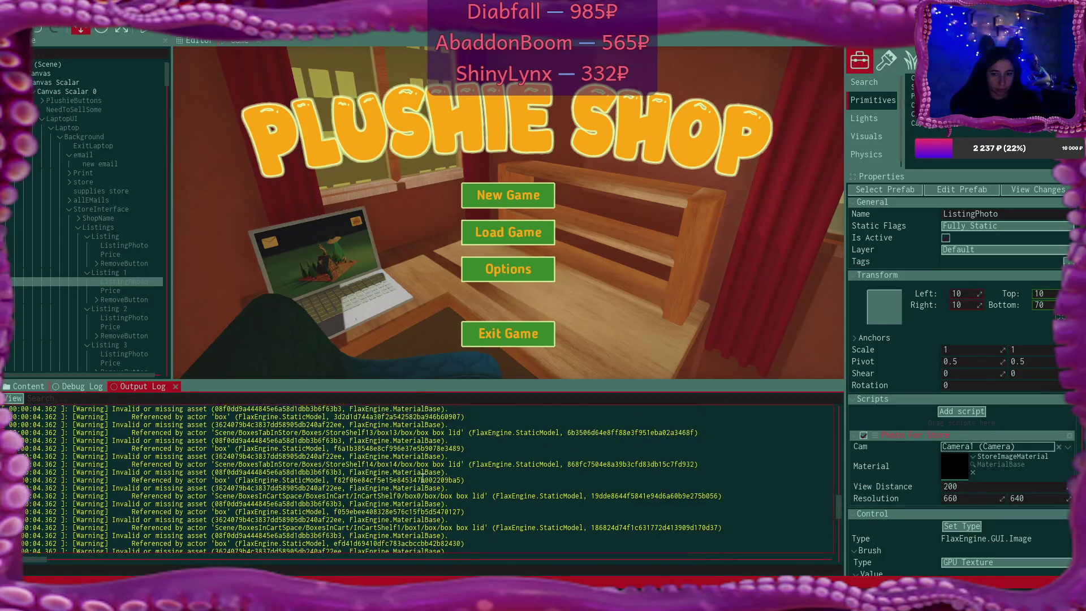
pyautogui.click(93, 389)
# Open the Box Example prefab from the Content > Room folder
pyautogui.click(29, 386)
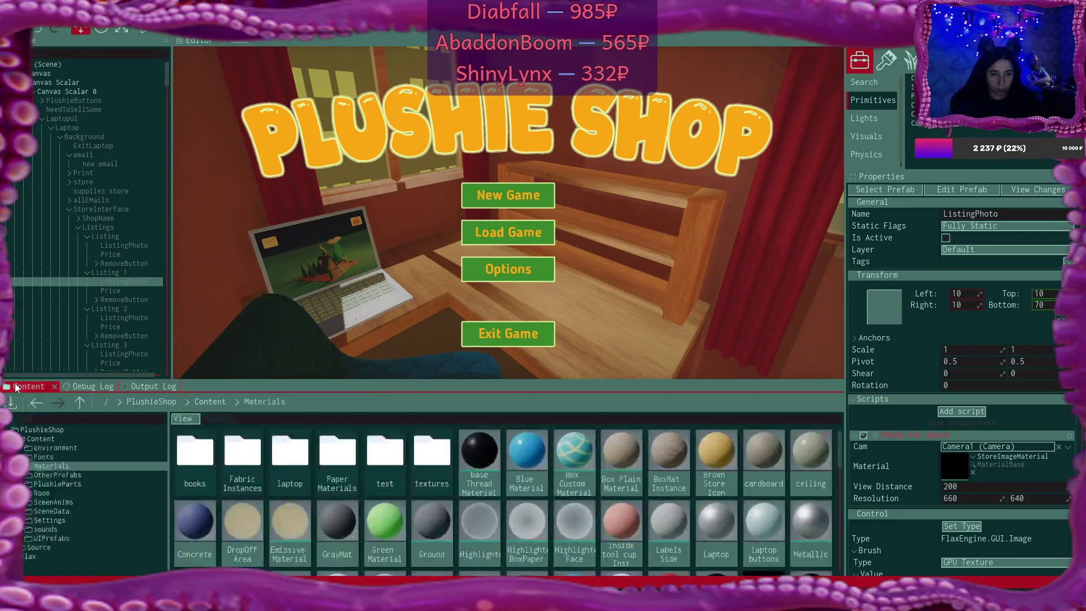
pyautogui.click(205, 402)
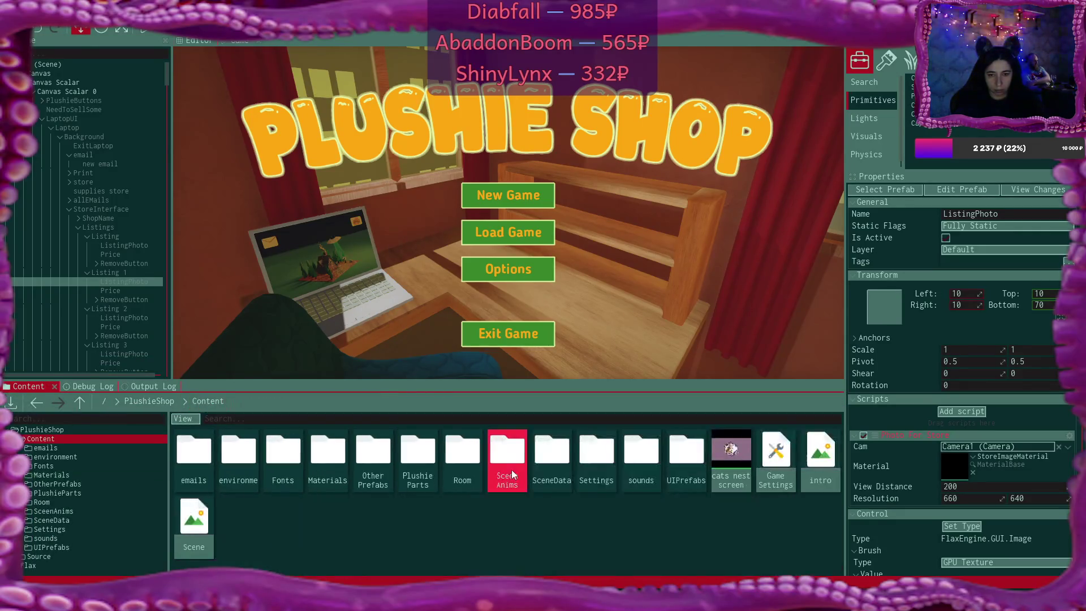
pyautogui.doubleClick(464, 463)
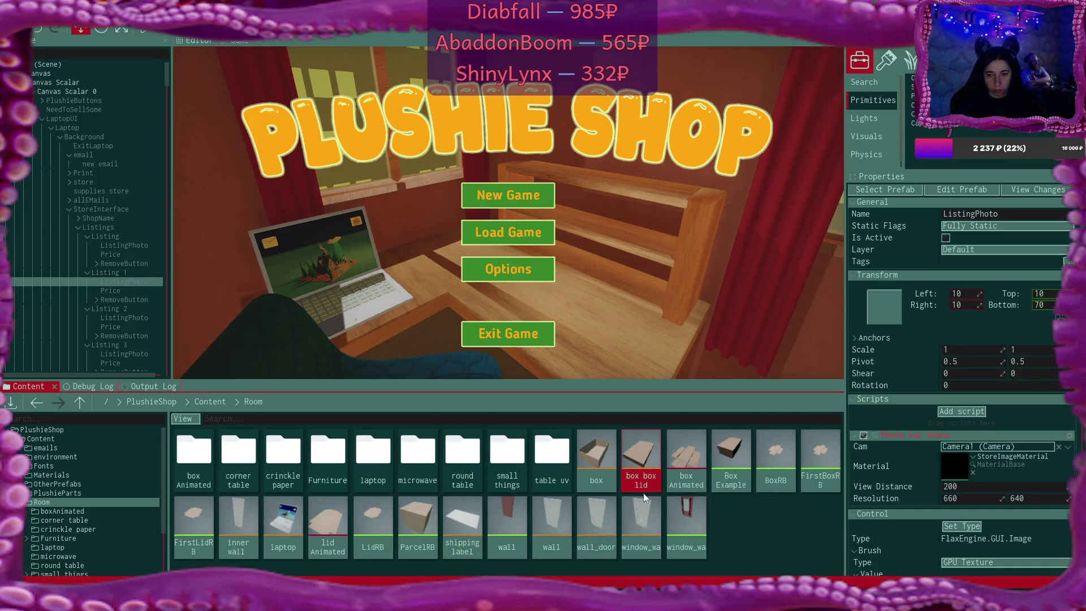
pyautogui.doubleClick(742, 447)
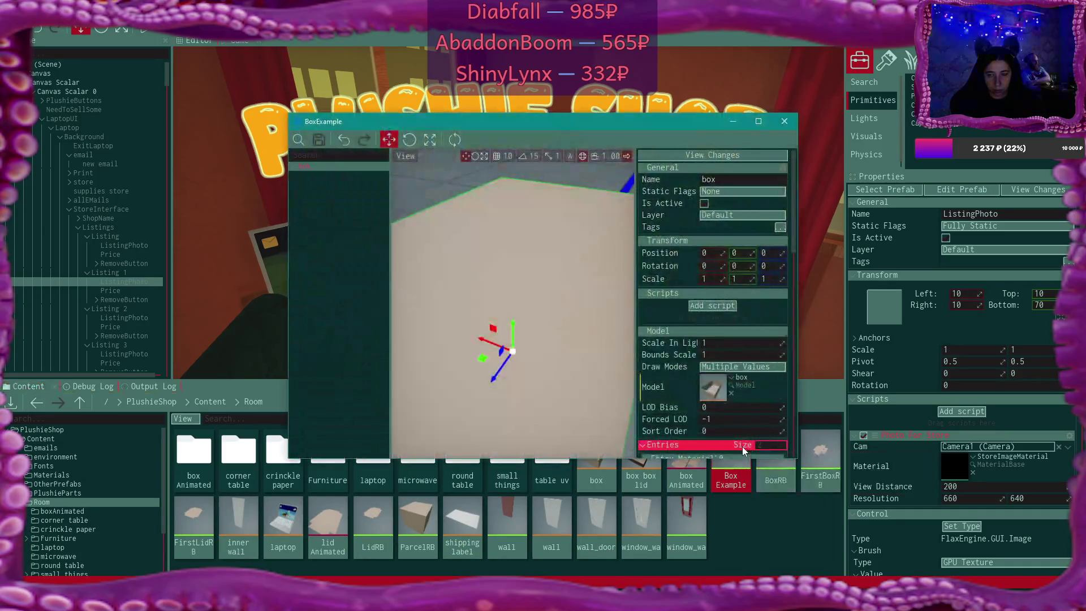
# Expand the box to select its box lid part, then close and reopen the prefab
pyautogui.scroll(-5, 758, 335)
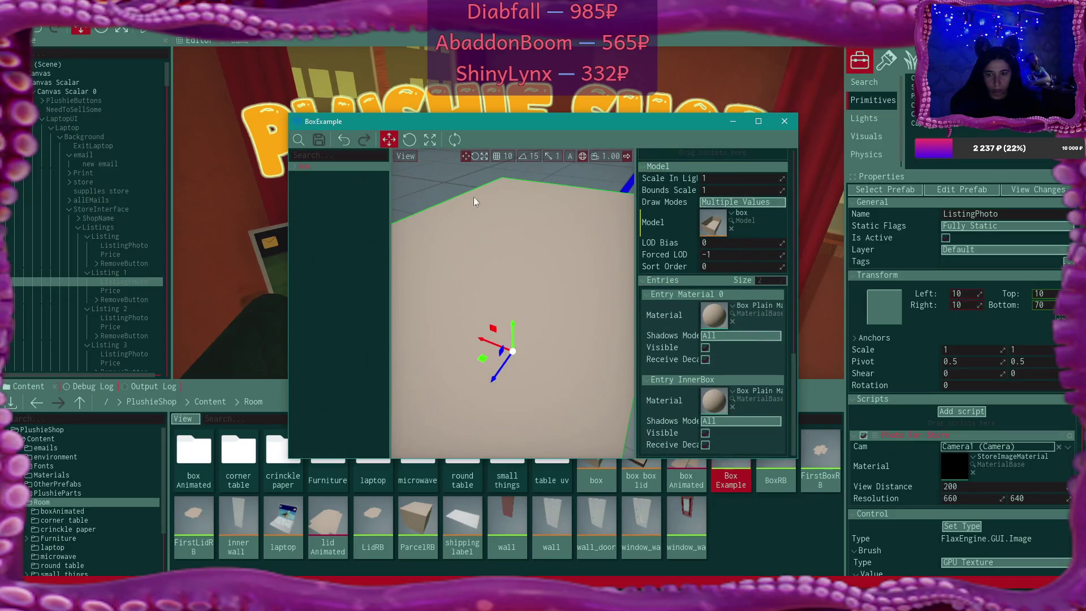
pyautogui.click(295, 166)
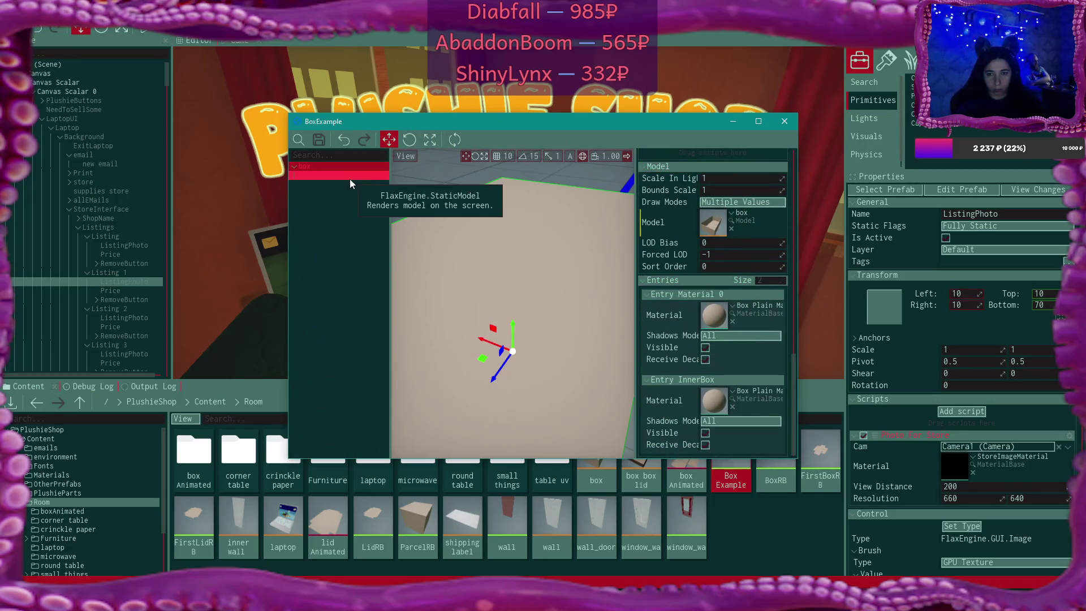
pyautogui.click(349, 179)
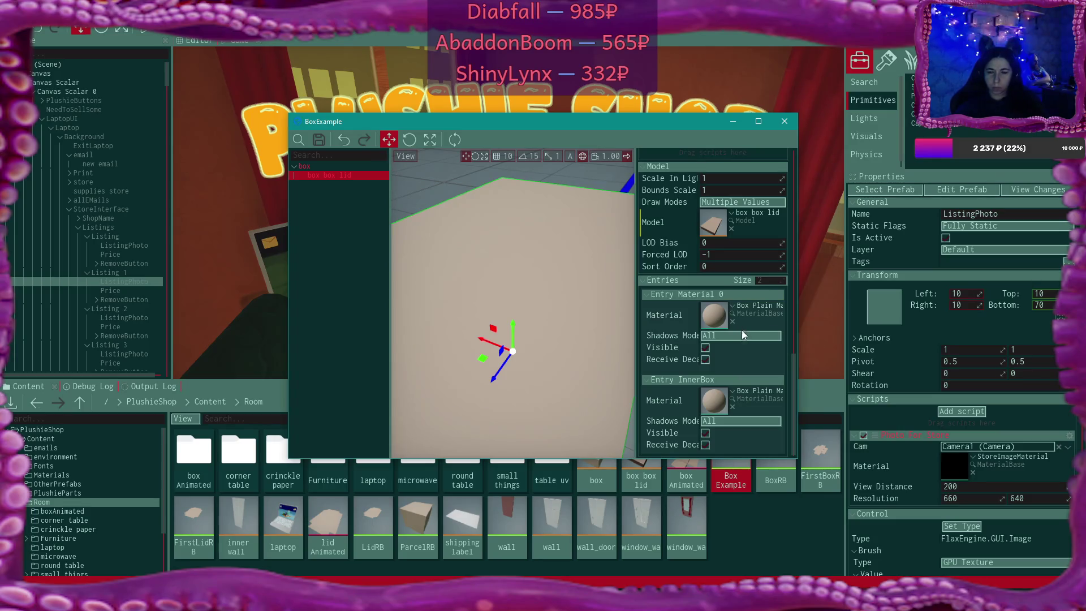
pyautogui.click(784, 121)
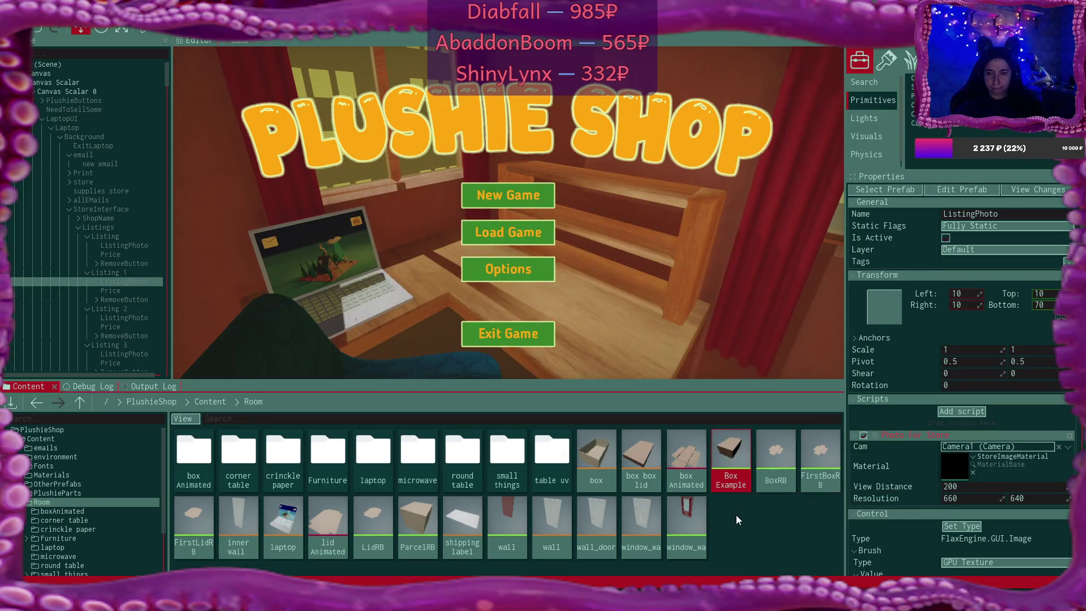
pyautogui.doubleClick(734, 451)
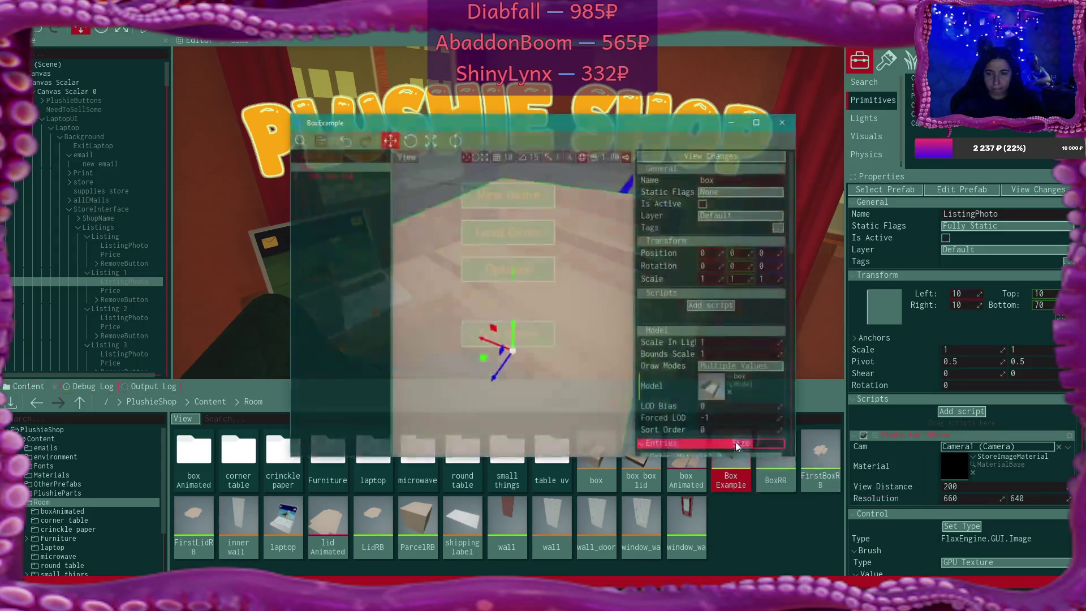
# Open the box model asset; Material 0 and InnerBox slots both use Box Plain Material
pyautogui.doubleClick(721, 384)
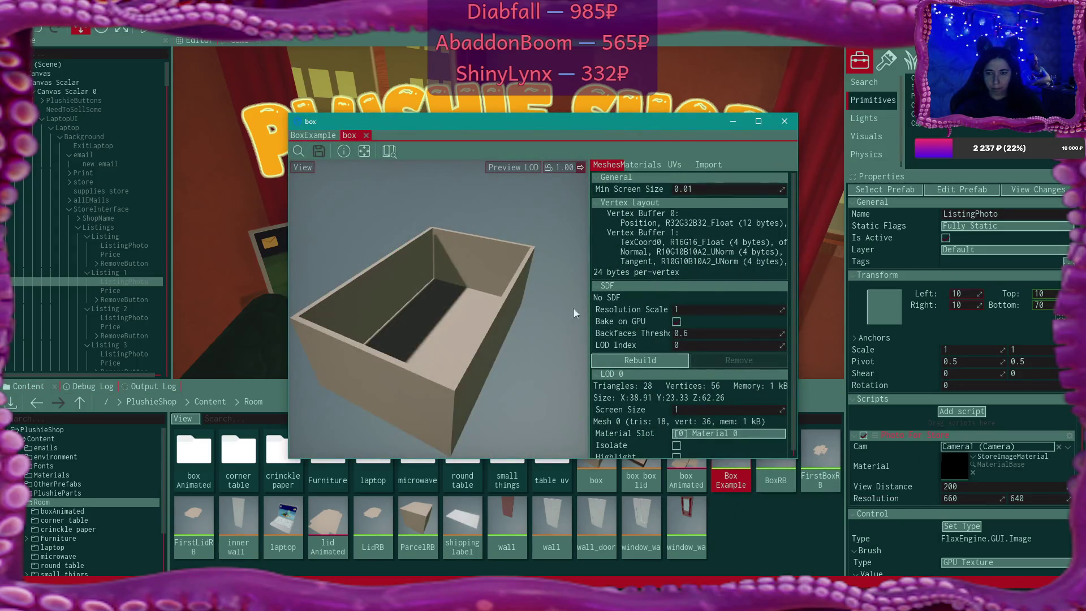
pyautogui.scroll(-2, 687, 323)
pyautogui.click(649, 171)
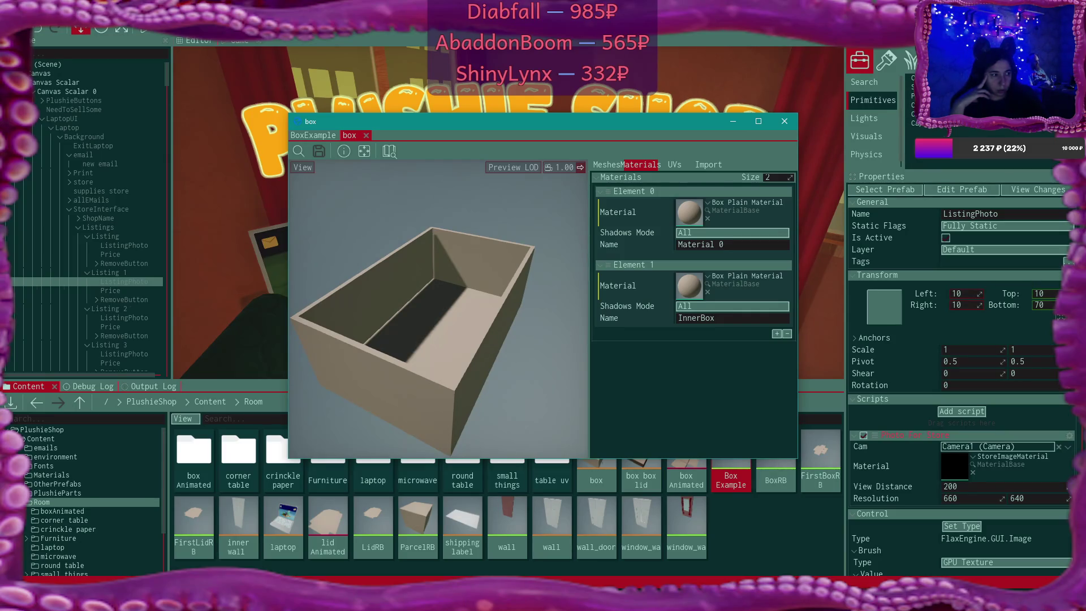
pyautogui.hotkey('alt', 'Tab')
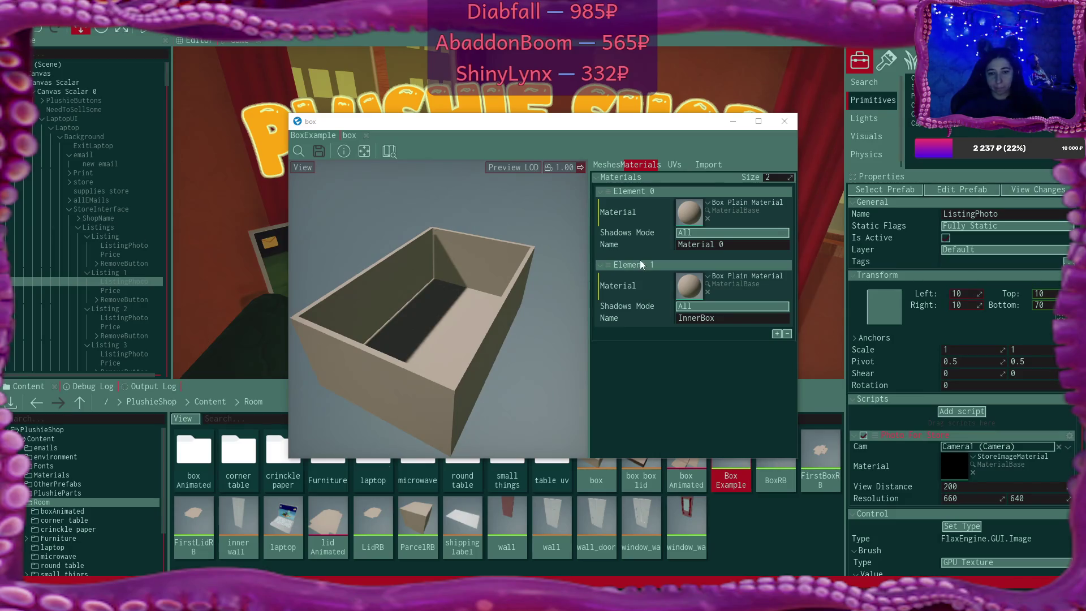
pyautogui.click(350, 135)
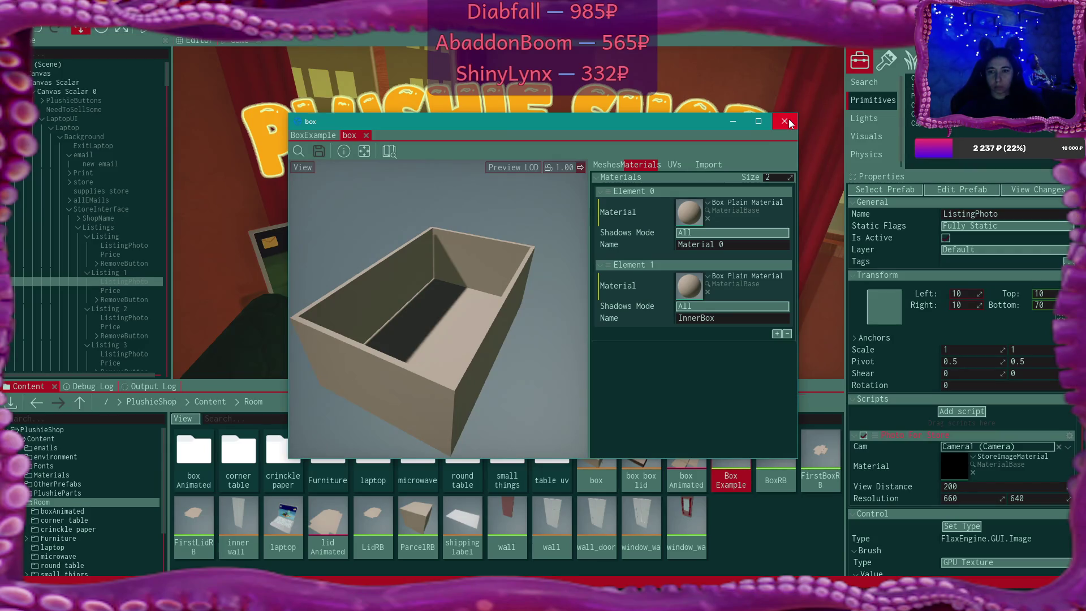
# Close the box model window and show the Output Log's missing-asset warnings for the box and box lid models
pyautogui.click(786, 121)
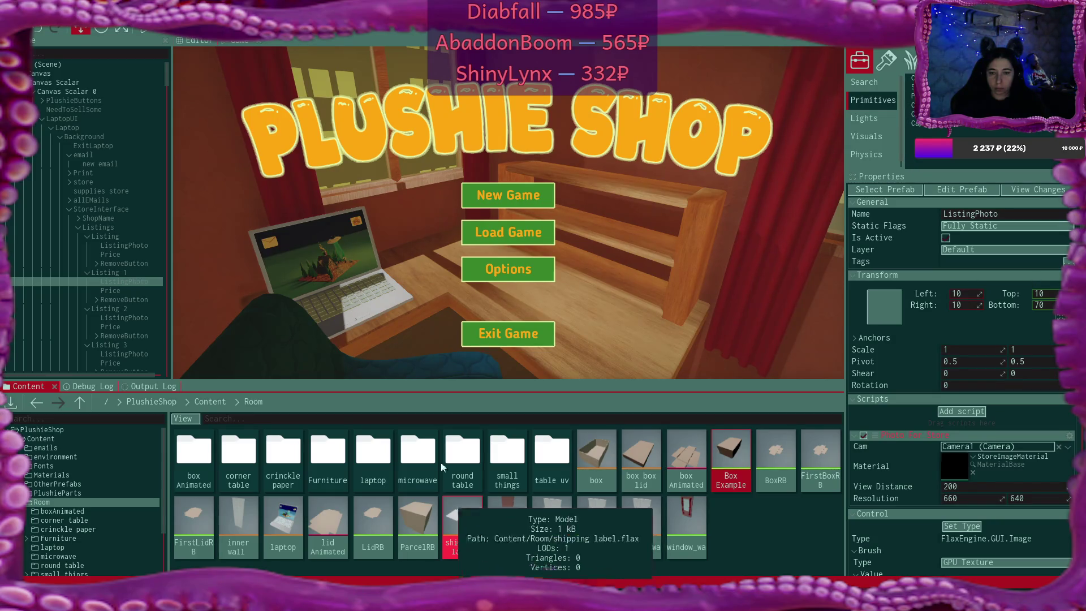
pyautogui.click(142, 386)
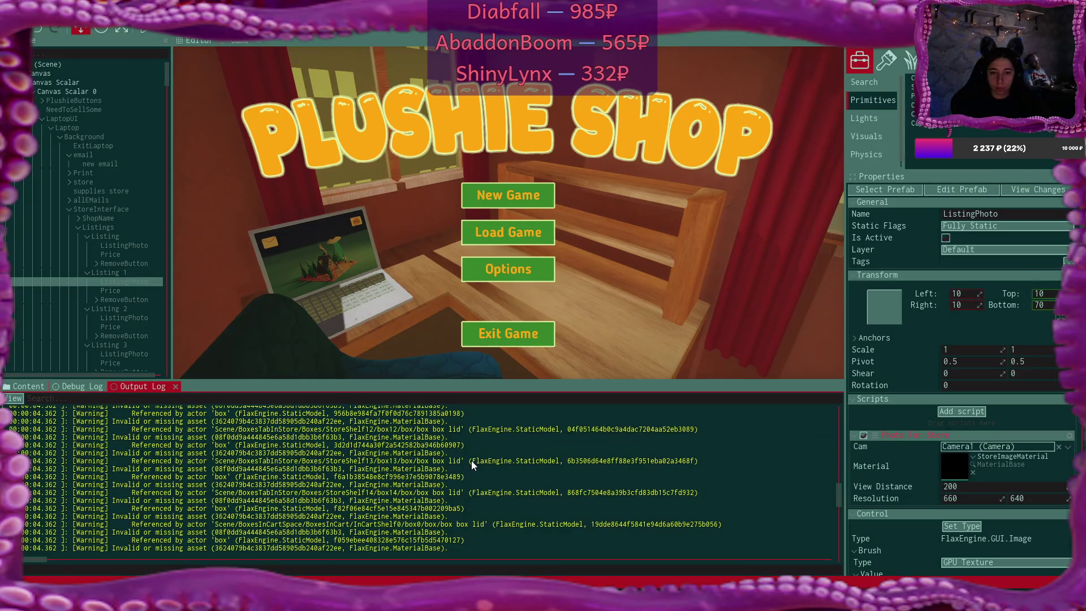